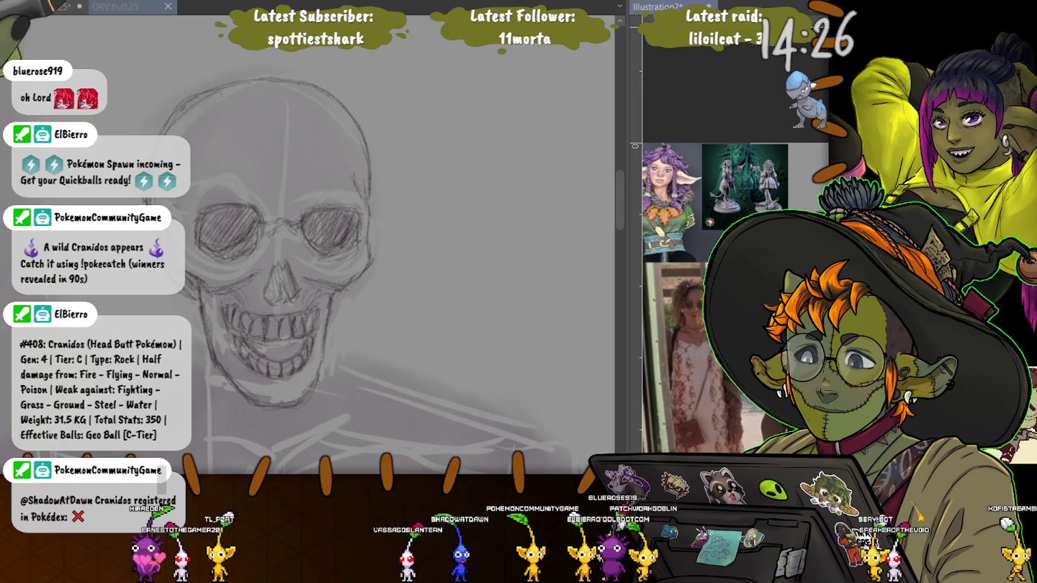
Switch to the other open canvas to work on the skull's glasses.
{"action": "key", "text": "ctrl+Tab"}
{"action": "key", "text": "ctrl+Tab"}
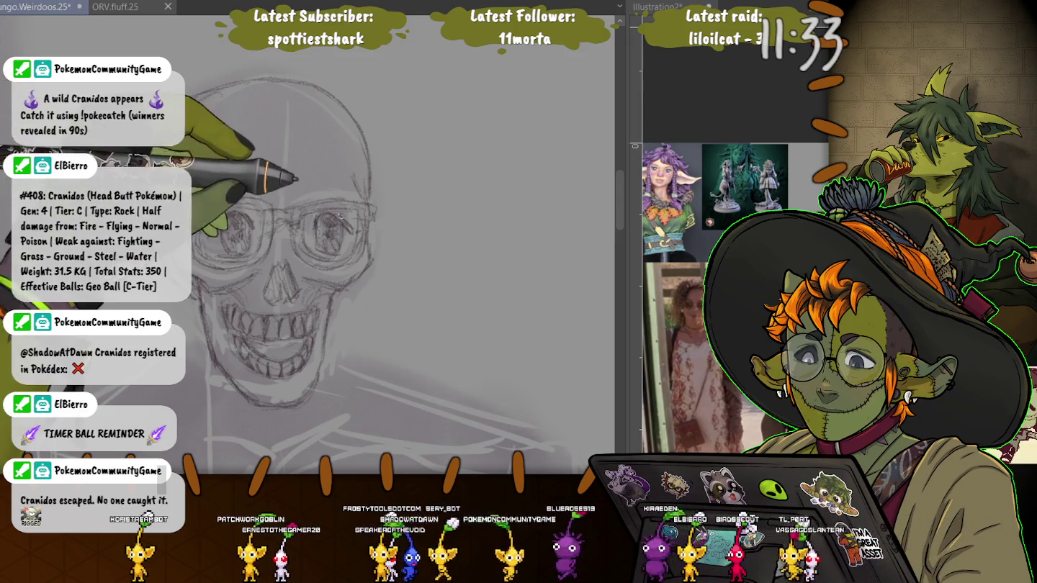
{"action": "left_click_drag", "start_coordinate": [213, 228], "coordinate": [346, 224]}
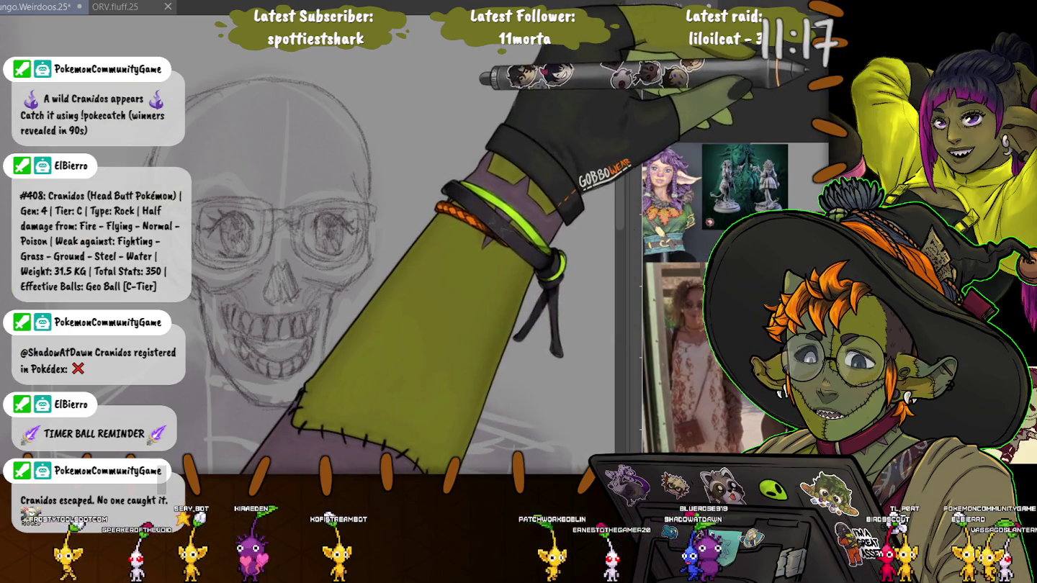
Stretch the lassoed eyes and glasses downward to make them taller, then lasso both eyes again.
{"action": "left_click_drag", "start_coordinate": [368, 219], "coordinate": [339, 261]}
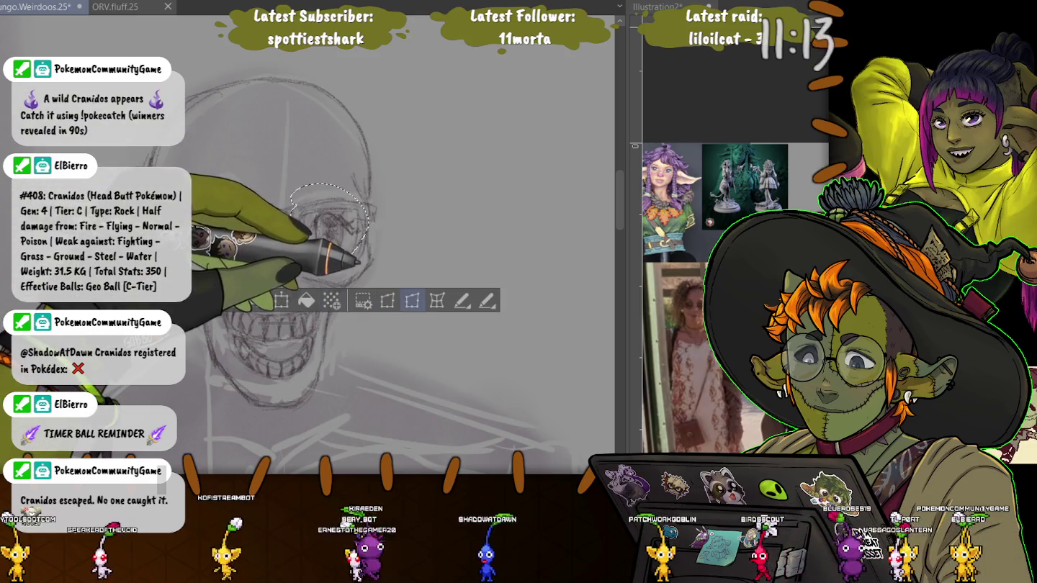
{"action": "key", "text": "ctrl+t"}
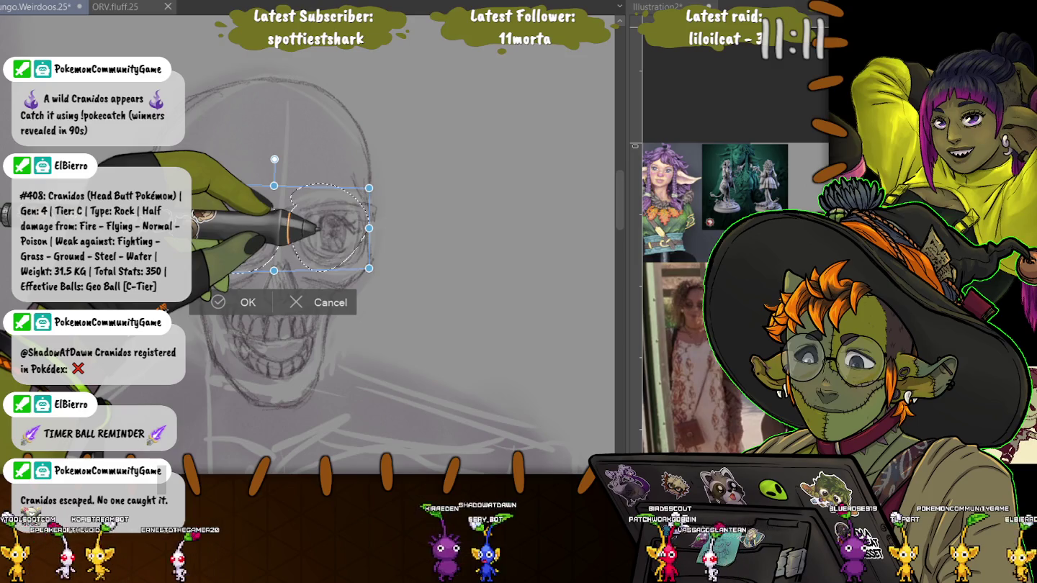
{"action": "left_click_drag", "start_coordinate": [274, 271], "coordinate": [273, 301]}
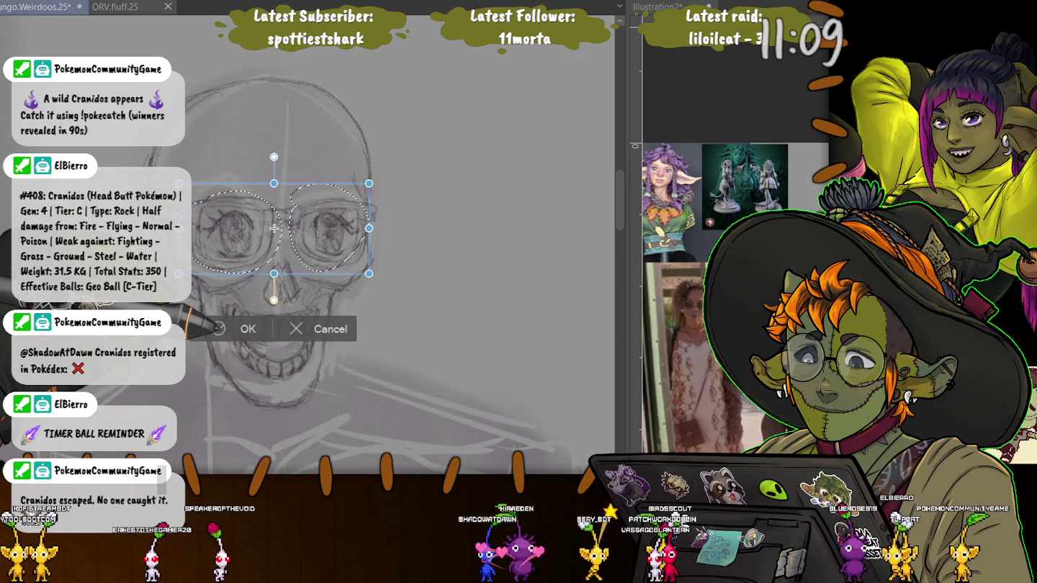
{"action": "key", "text": "Return"}
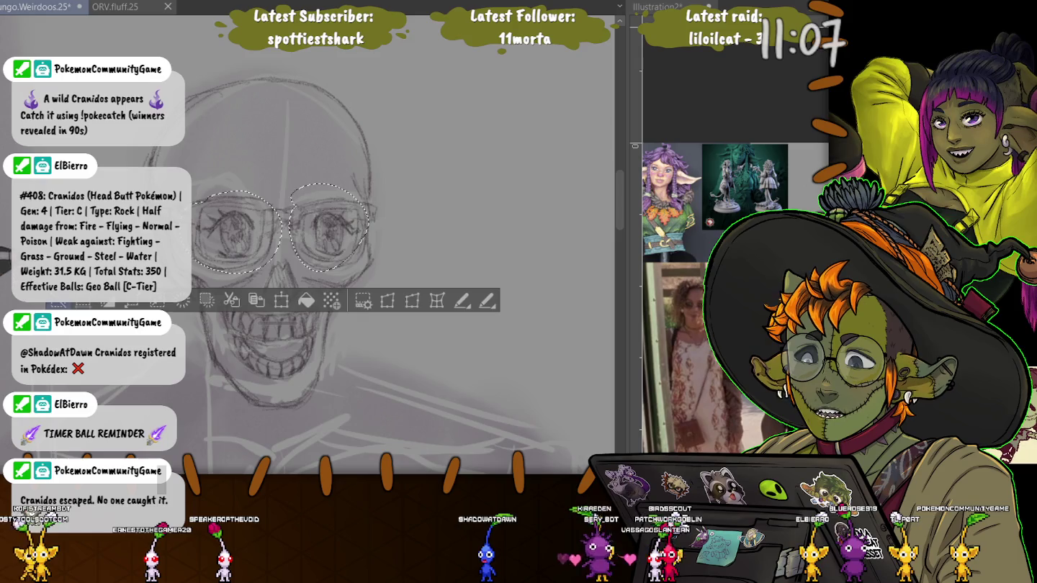
{"action": "key", "text": "ctrl+d"}
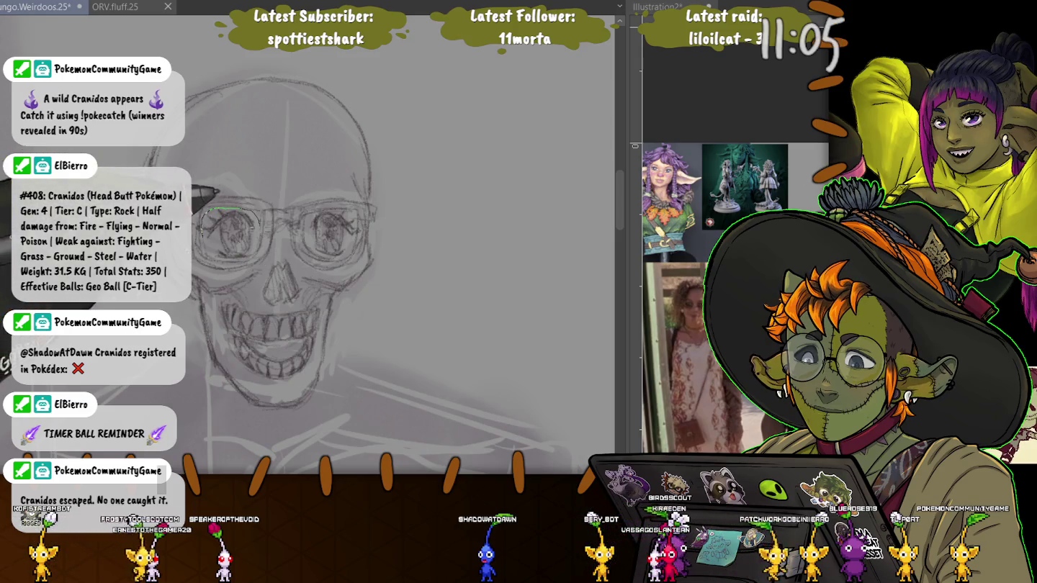
{"action": "left_click_drag", "start_coordinate": [208, 216], "coordinate": [204, 219]}
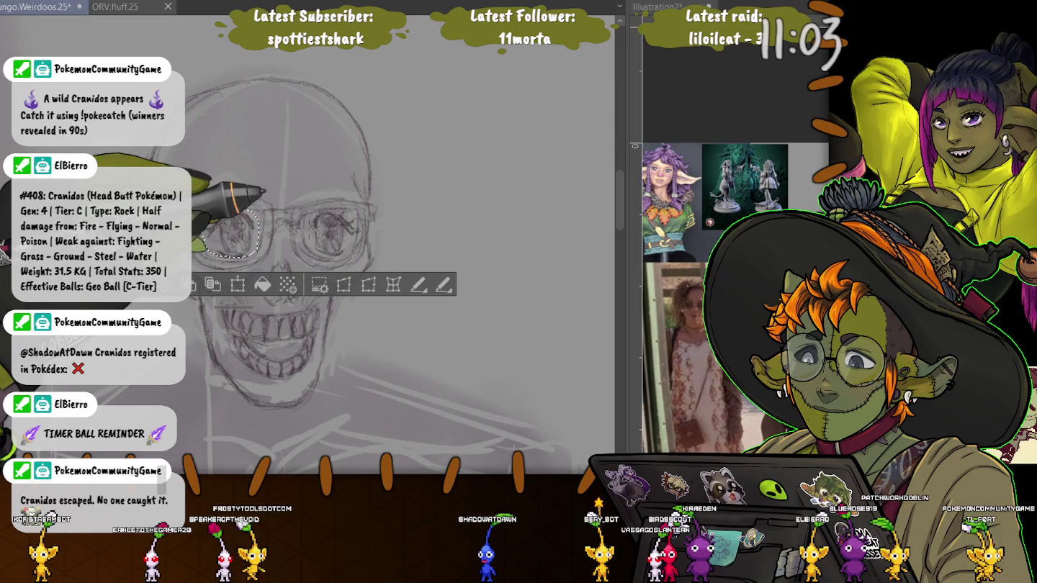
{"action": "left_click_drag", "start_coordinate": [314, 216], "coordinate": [315, 219]}
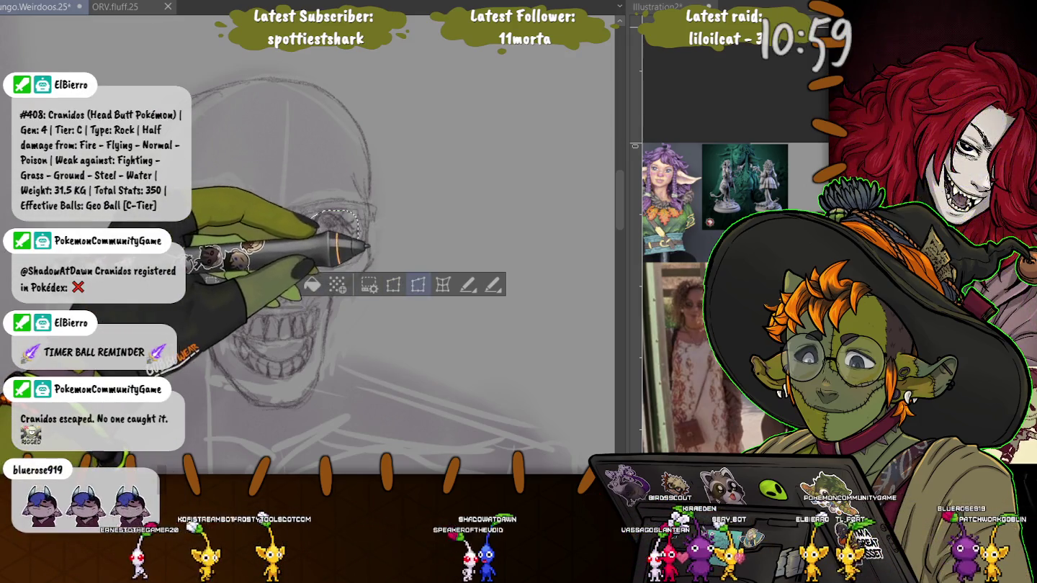
Shift the two selected eyes and make them slightly taller, undoing an accidental skew.
{"action": "key", "text": "ctrl+t"}
{"action": "mouse_move", "coordinate": [359, 233]}
{"action": "left_mouse_down"}
{"action": "mouse_move", "coordinate": [311, 219]}
{"action": "mouse_move", "coordinate": [320, 212]}
{"action": "left_mouse_up"}
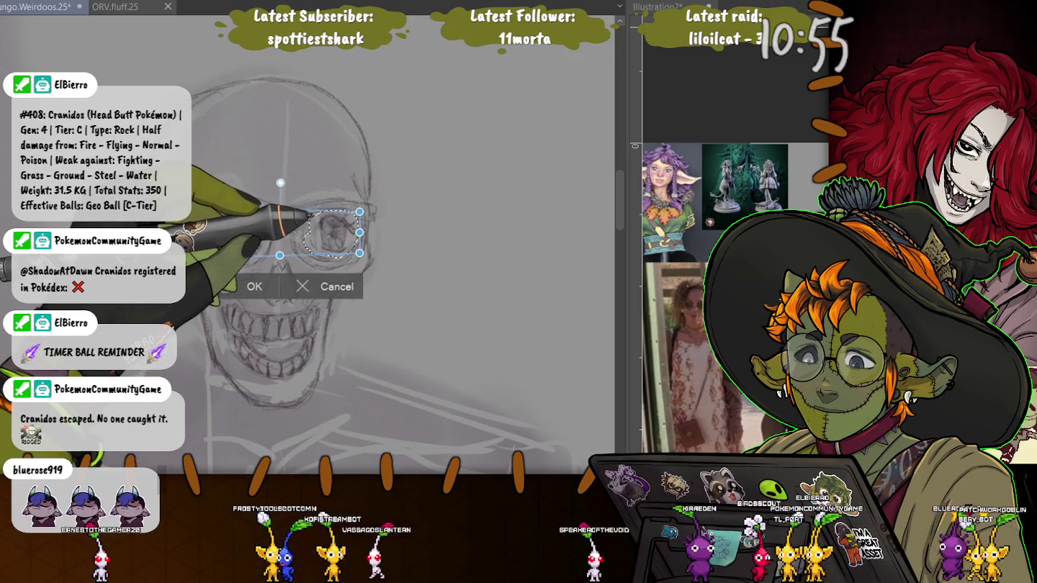
{"action": "left_click_drag", "start_coordinate": [366, 213], "coordinate": [368, 213]}
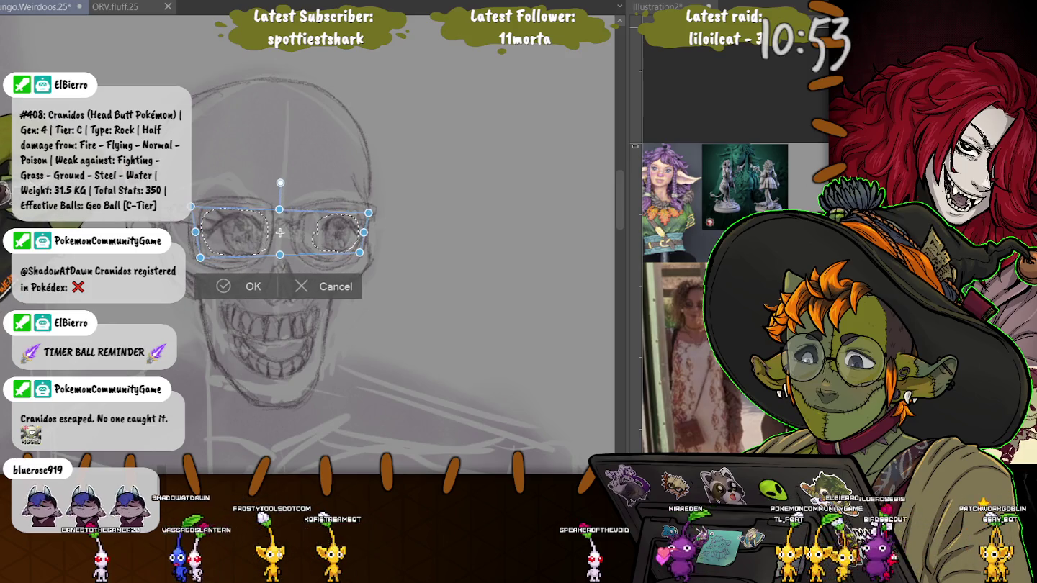
{"action": "key", "text": "ctrl+z"}
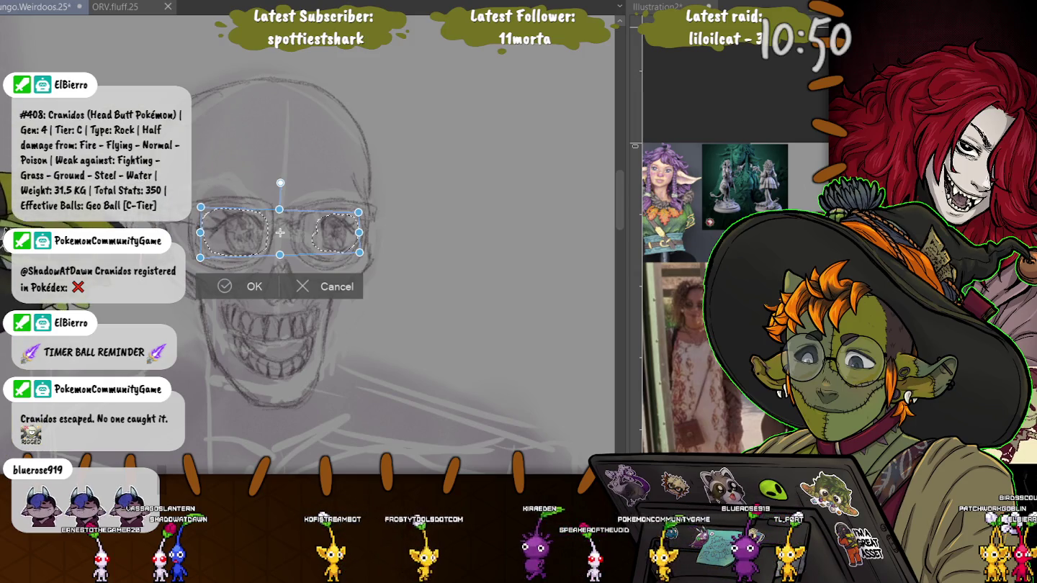
{"action": "key", "text": "ctrl+z"}
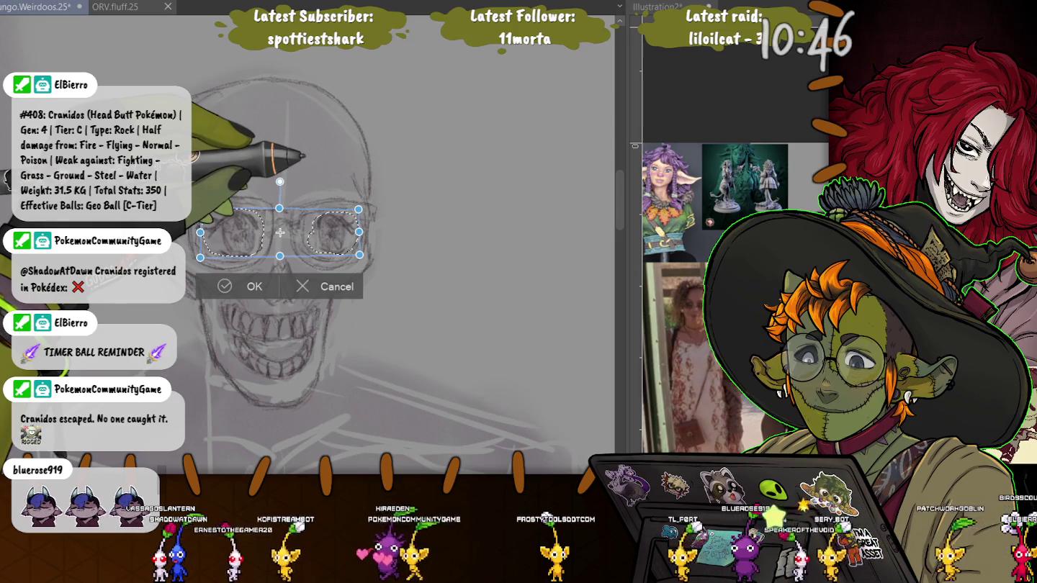
{"action": "left_click_drag", "start_coordinate": [358, 209], "coordinate": [352, 204]}
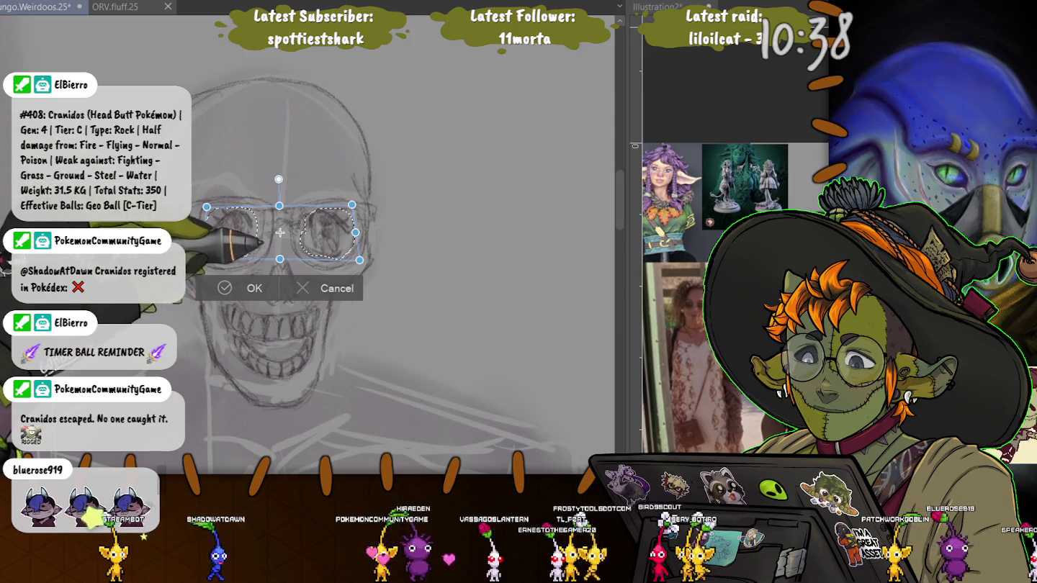
{"action": "left_click", "coordinate": [245, 288]}
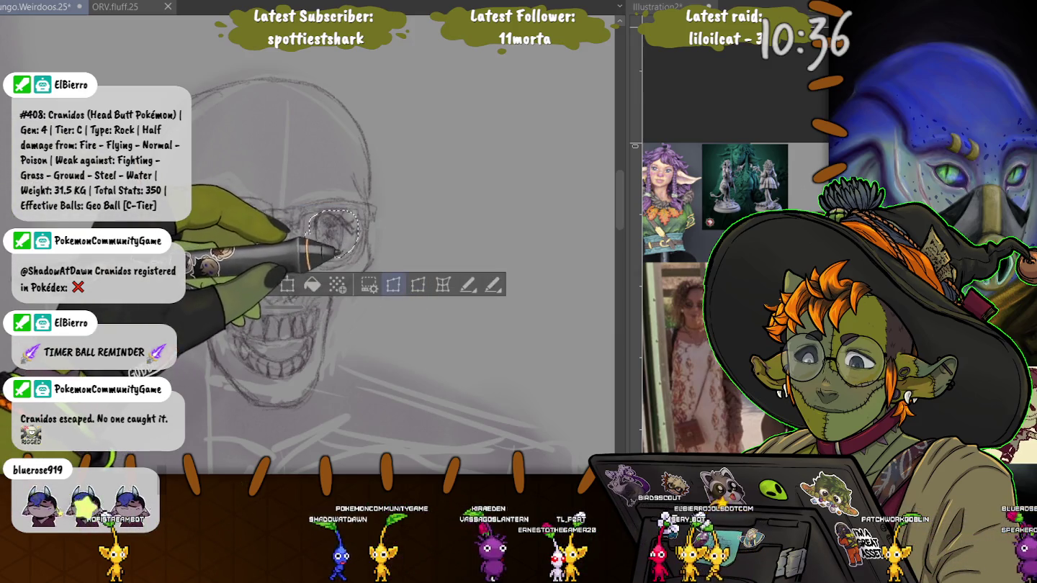
Skew the top of the glasses slightly right, apply it and deselect.
{"action": "left_click", "coordinate": [417, 284]}
{"action": "left_click_drag", "start_coordinate": [281, 207], "coordinate": [284, 207]}
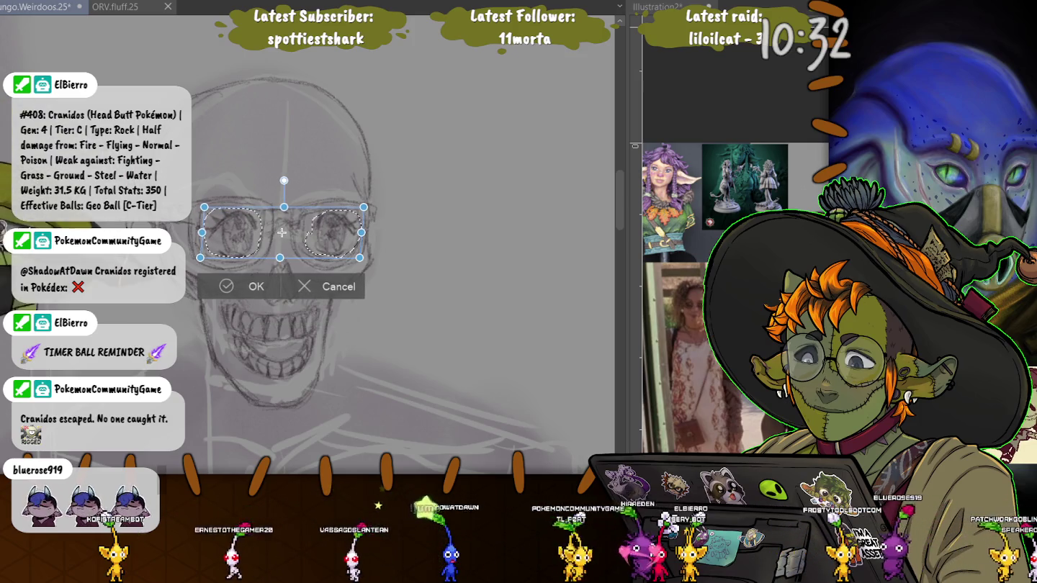
{"action": "key", "text": "Return"}
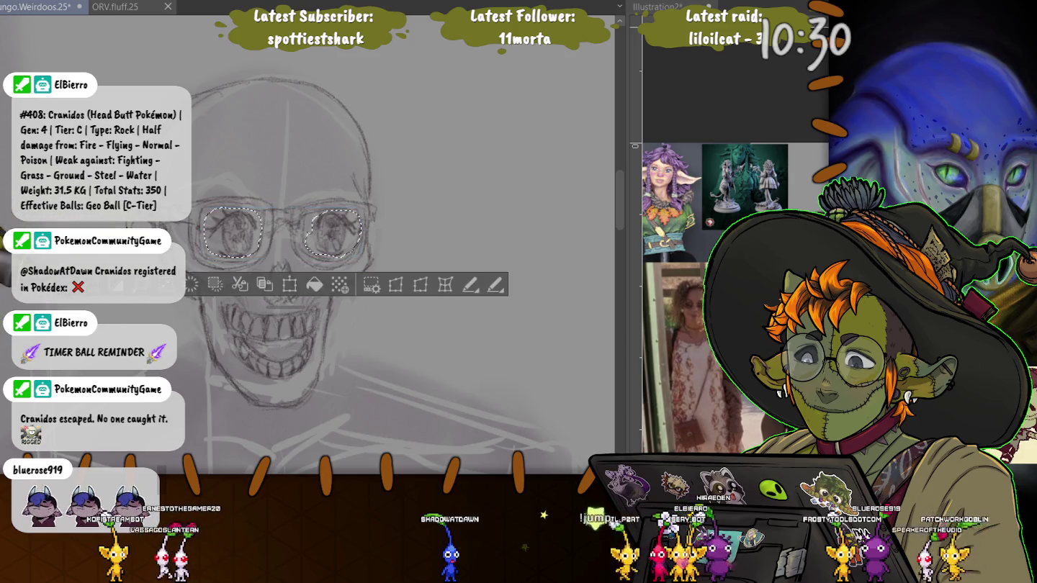
{"action": "key", "text": "ctrl+d"}
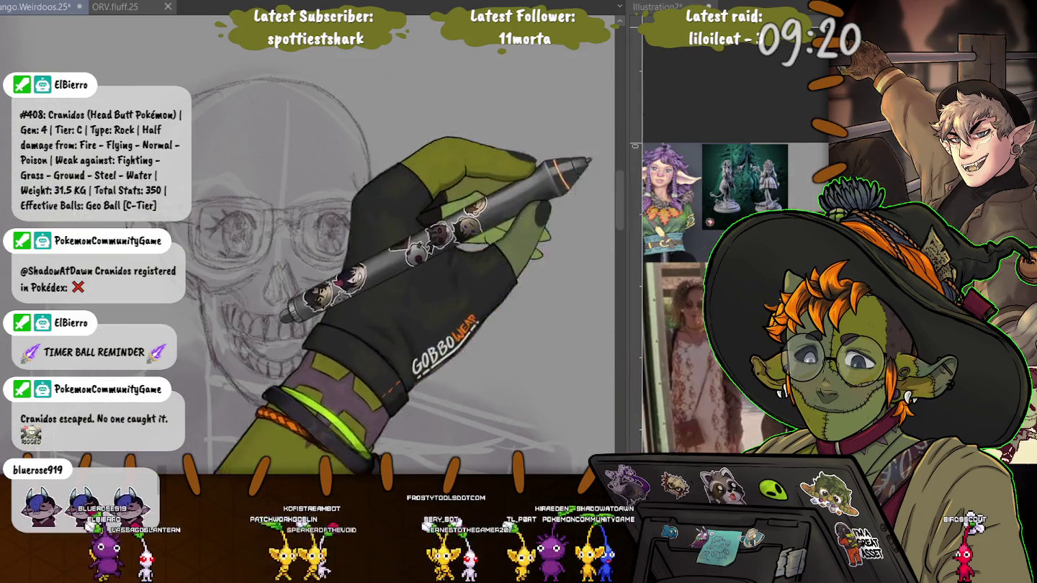
Zoom out and scroll down from the skull to the shirt and torso.
{"action": "scroll", "coordinate": [198, 146], "scroll_direction": "up", "scroll_amount": 2}
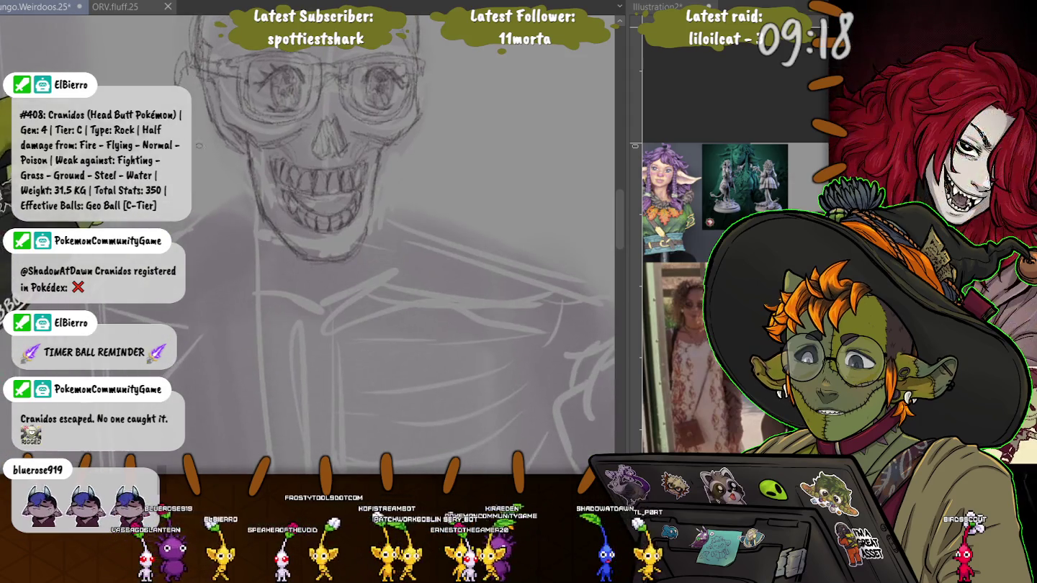
{"action": "scroll", "coordinate": [198, 147], "scroll_direction": "down", "scroll_amount": 1}
{"action": "scroll", "coordinate": [198, 146], "scroll_direction": "down", "scroll_amount": 1}
{"action": "scroll", "coordinate": [199, 145], "scroll_direction": "down", "scroll_amount": 1}
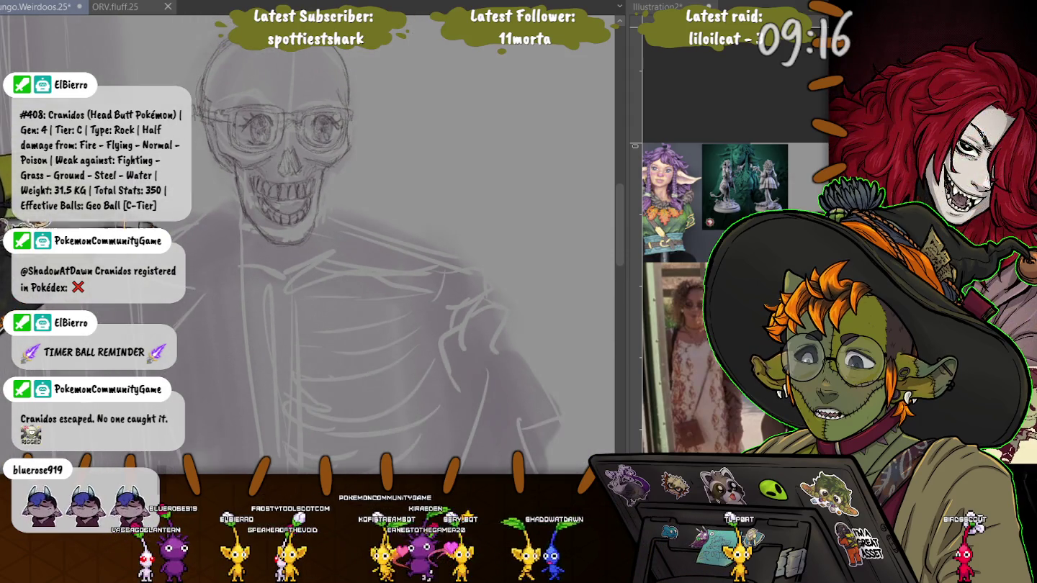
{"action": "scroll", "coordinate": [255, 234], "scroll_direction": "up", "scroll_amount": 2}
{"action": "scroll", "coordinate": [255, 233], "scroll_direction": "down", "scroll_amount": 1}
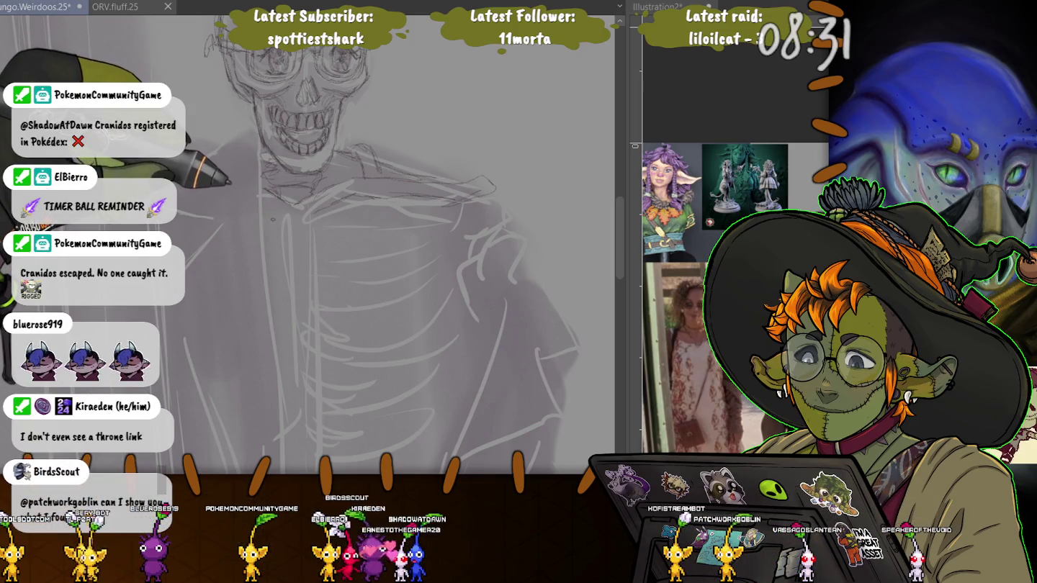
Sketch two faint vertical guide strokes across the ribcage area of the torso.
{"action": "scroll", "coordinate": [230, 181], "scroll_direction": "down", "scroll_amount": 3}
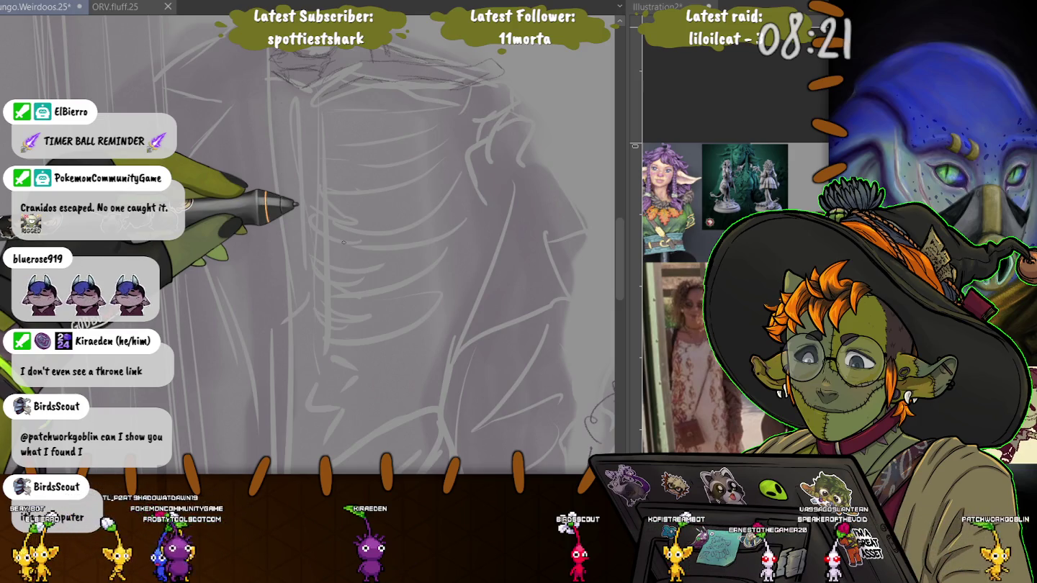
{"action": "left_click_drag", "start_coordinate": [337, 209], "coordinate": [331, 115]}
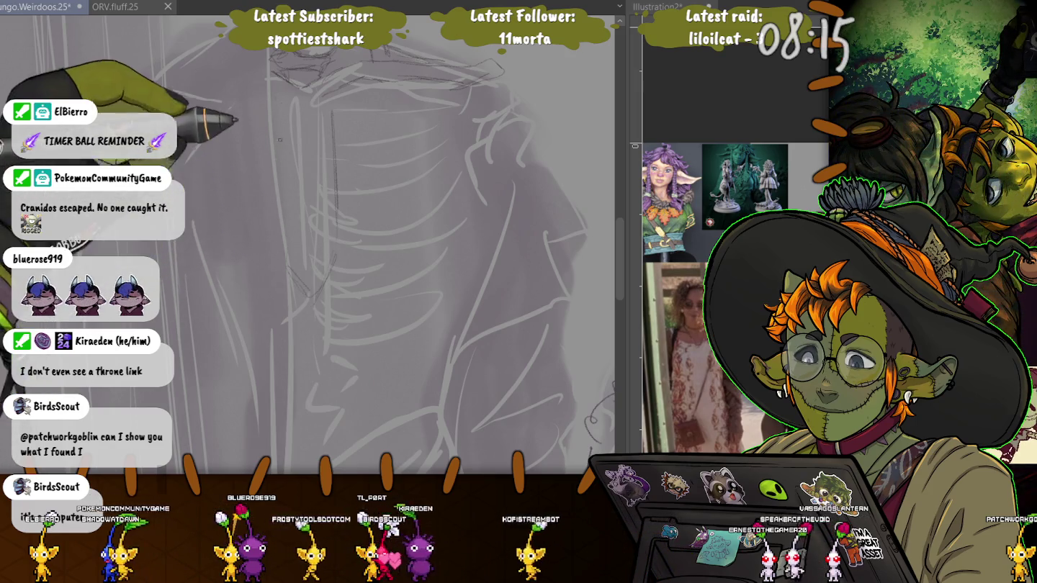
{"action": "left_click_drag", "start_coordinate": [276, 116], "coordinate": [278, 174]}
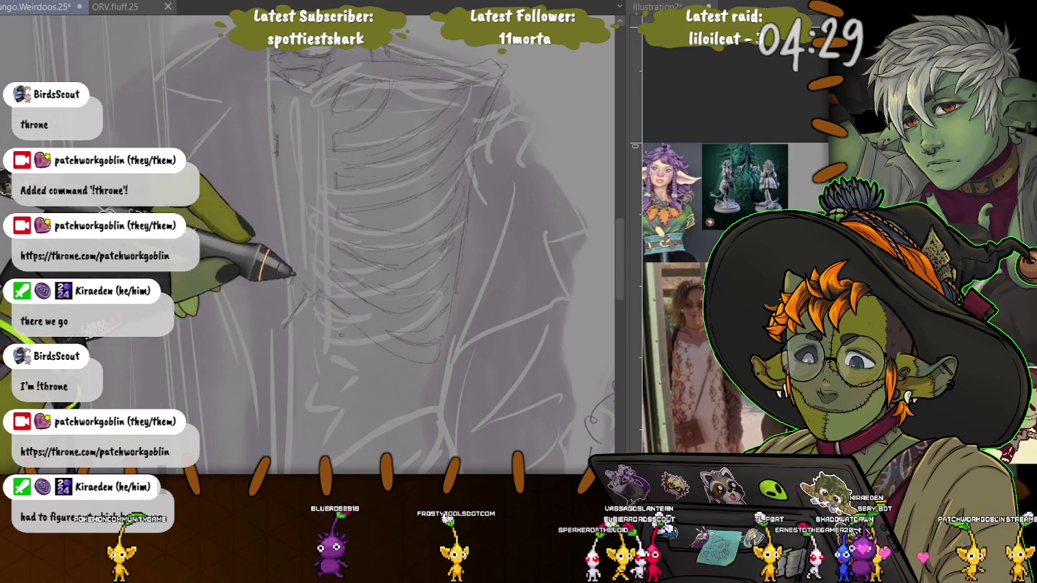
{"action": "left_click_drag", "start_coordinate": [340, 335], "coordinate": [489, 209]}
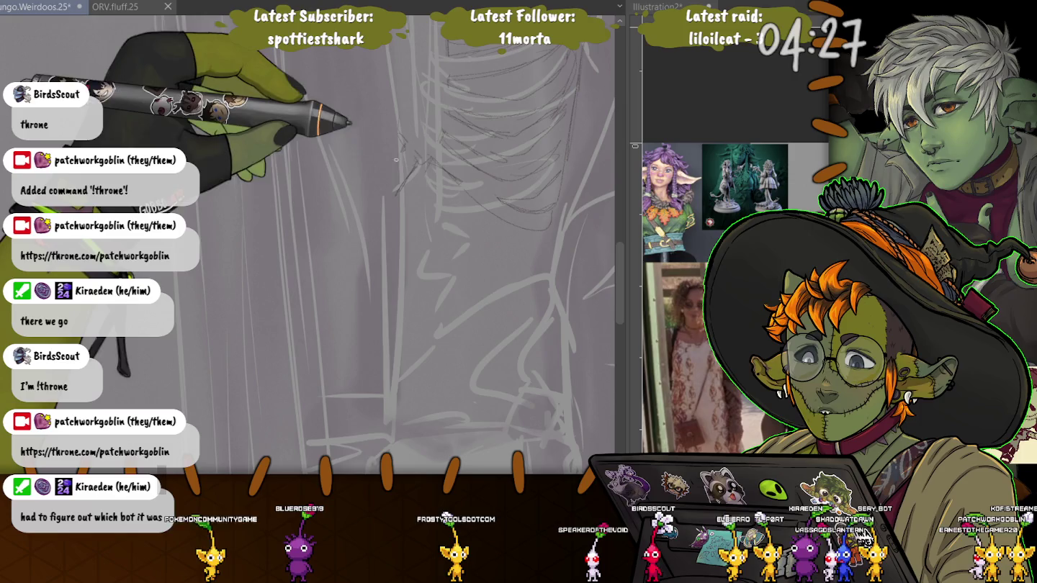
Sketch rib lines on the torso's right side, then bring the spine and lower skeleton into view.
{"action": "left_click_drag", "start_coordinate": [396, 160], "coordinate": [419, 207]}
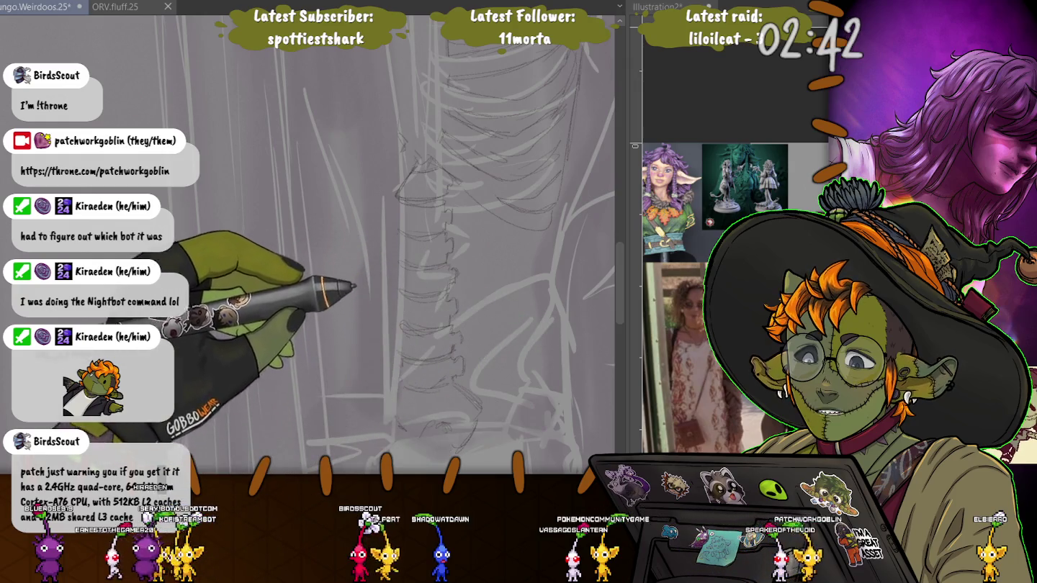
{"action": "left_click_drag", "start_coordinate": [353, 287], "coordinate": [348, 186]}
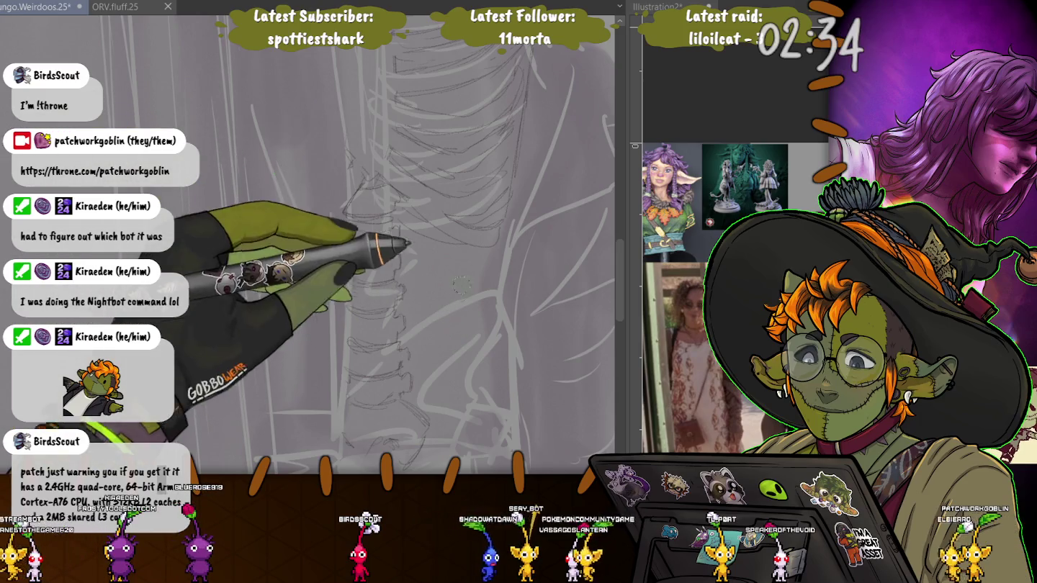
{"action": "left_click_drag", "start_coordinate": [461, 286], "coordinate": [405, 208]}
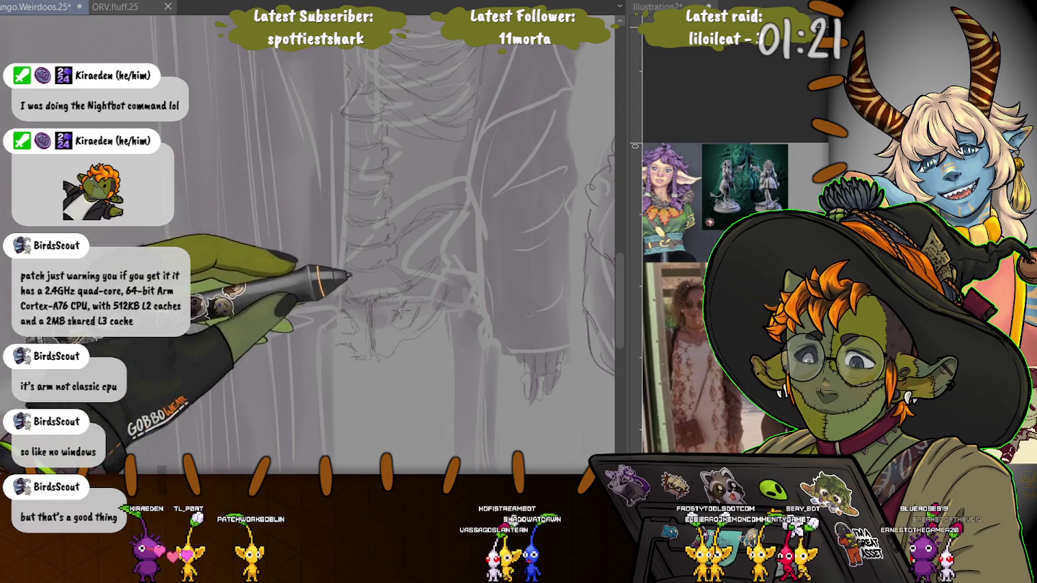
Zoom out until the full skeleton and the second figure are both visible.
{"action": "scroll", "coordinate": [315, 273], "scroll_direction": "down", "scroll_amount": 2}
{"action": "scroll", "coordinate": [315, 273], "scroll_direction": "down", "scroll_amount": 2}
{"action": "scroll", "coordinate": [314, 272], "scroll_direction": "down", "scroll_amount": 2}
{"action": "scroll", "coordinate": [313, 311], "scroll_direction": "up", "scroll_amount": 1}
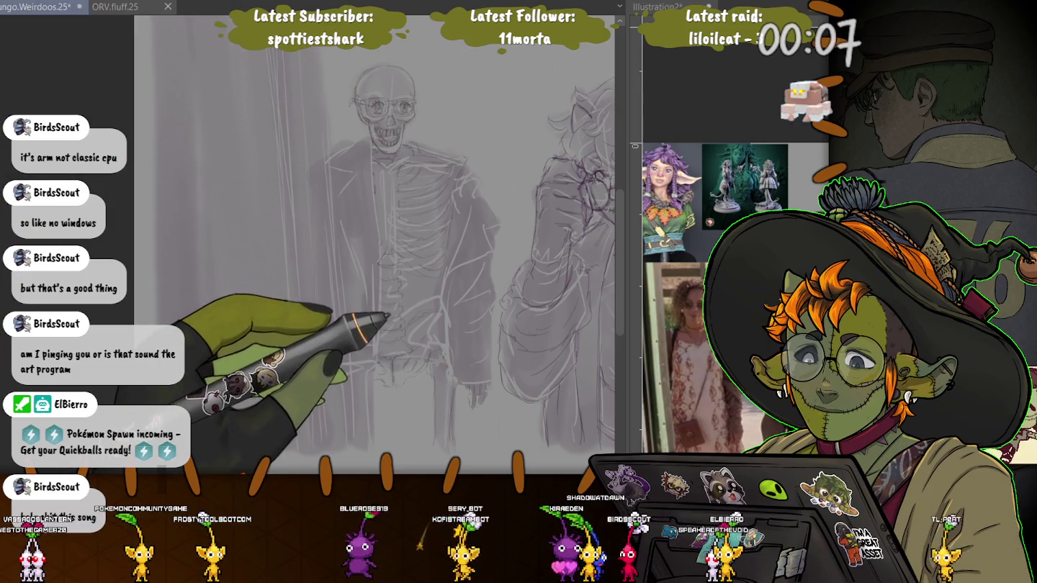
Zoom in on the skull to work on its teeth and glasses lines.
{"action": "scroll", "coordinate": [396, 251], "scroll_direction": "up", "scroll_amount": 3}
{"action": "scroll", "coordinate": [396, 252], "scroll_direction": "up", "scroll_amount": 3}
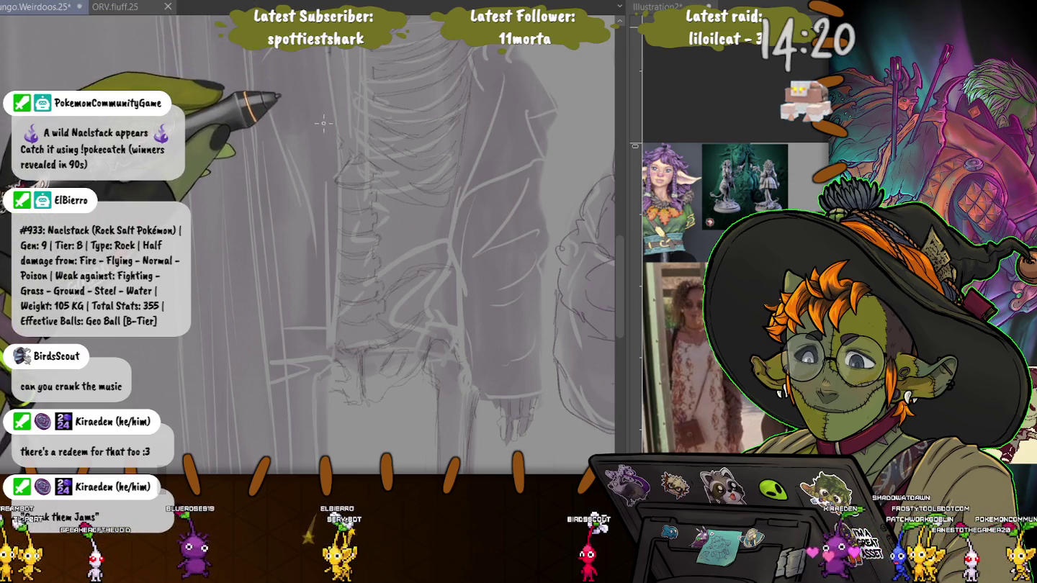
{"action": "scroll", "coordinate": [324, 124], "scroll_direction": "down", "scroll_amount": 3}
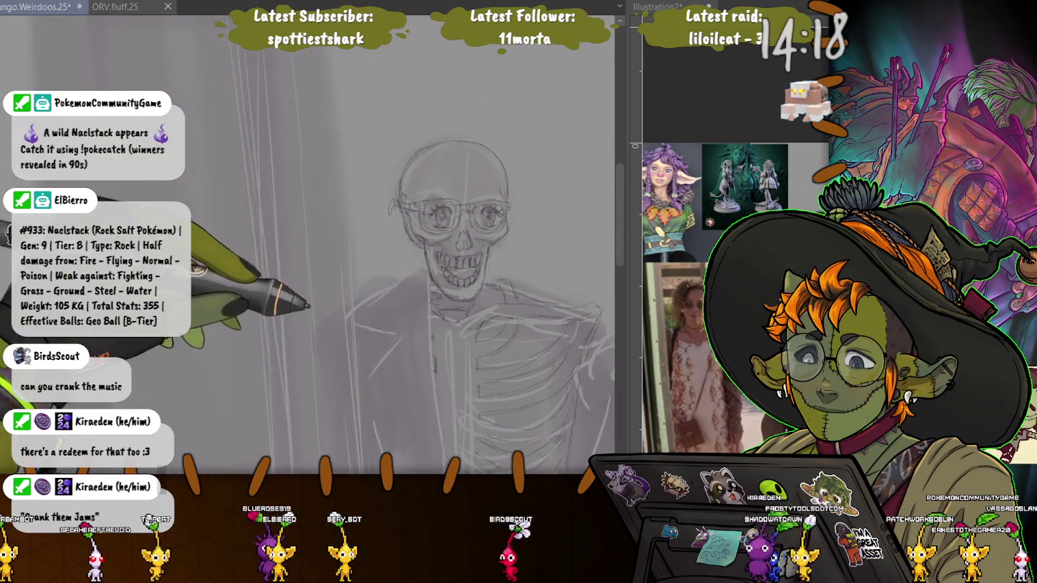
{"action": "scroll", "coordinate": [396, 269], "scroll_direction": "up", "scroll_amount": 3}
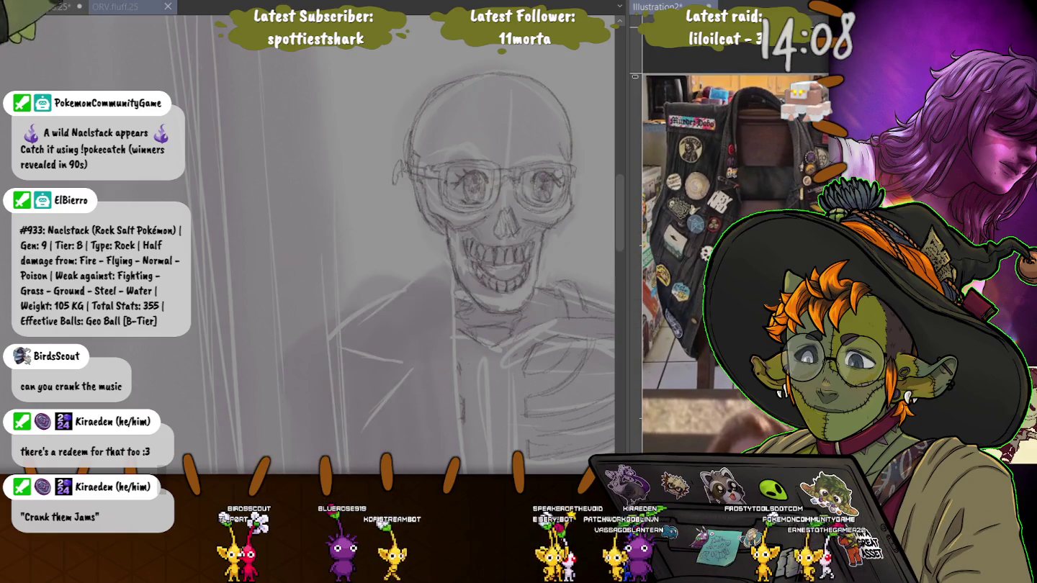
Glance at the other open illustration, return to the skeleton, and zoom around the torso.
{"action": "key", "text": "ctrl+Tab"}
{"action": "key", "text": "ctrl+shift+Tab"}
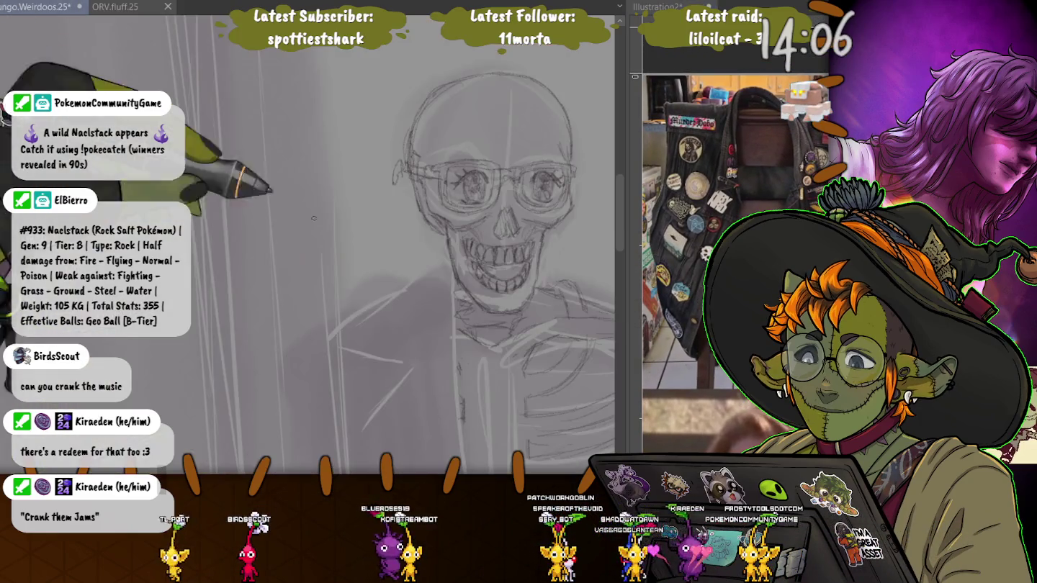
{"action": "scroll", "coordinate": [455, 218], "scroll_direction": "up", "scroll_amount": 2}
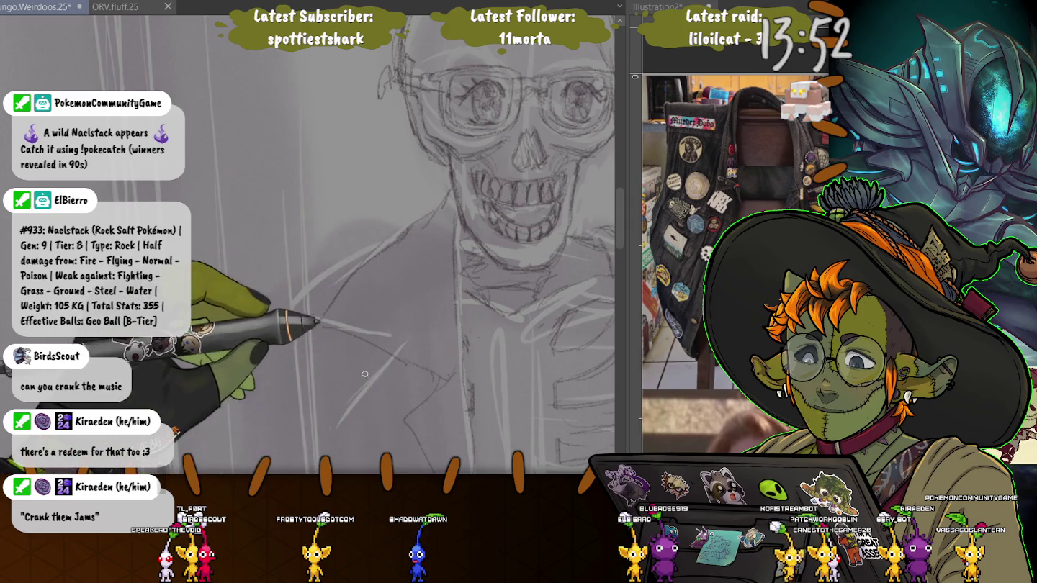
{"action": "scroll", "coordinate": [342, 391], "scroll_direction": "down", "scroll_amount": 5}
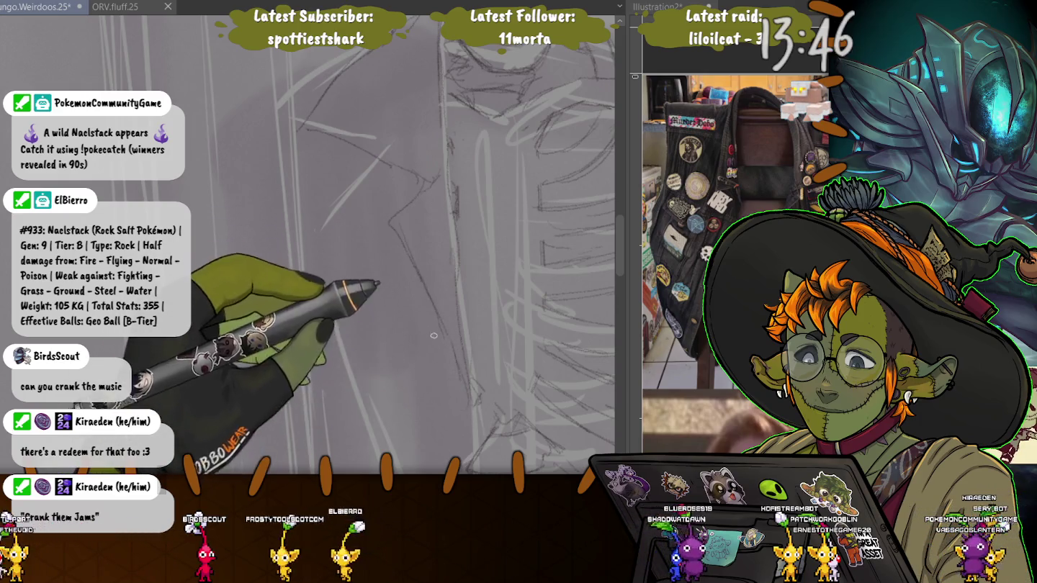
{"action": "scroll", "coordinate": [303, 403], "scroll_direction": "down", "scroll_amount": 3}
{"action": "scroll", "coordinate": [322, 253], "scroll_direction": "up", "scroll_amount": 1}
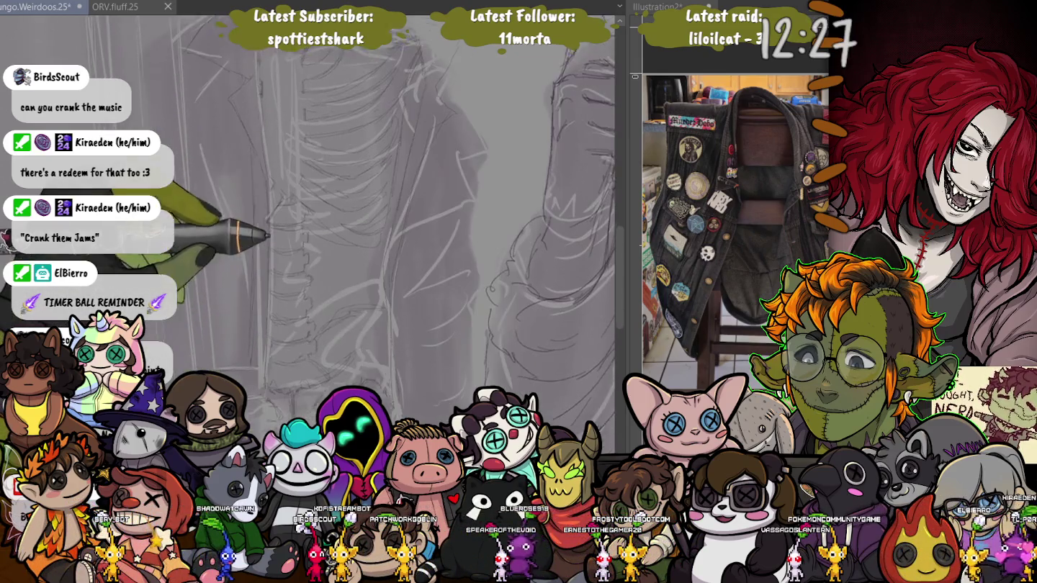
Zoom in on the area below the shirt where the bony hand goes.
{"action": "scroll", "coordinate": [375, 252], "scroll_direction": "up", "scroll_amount": 2}
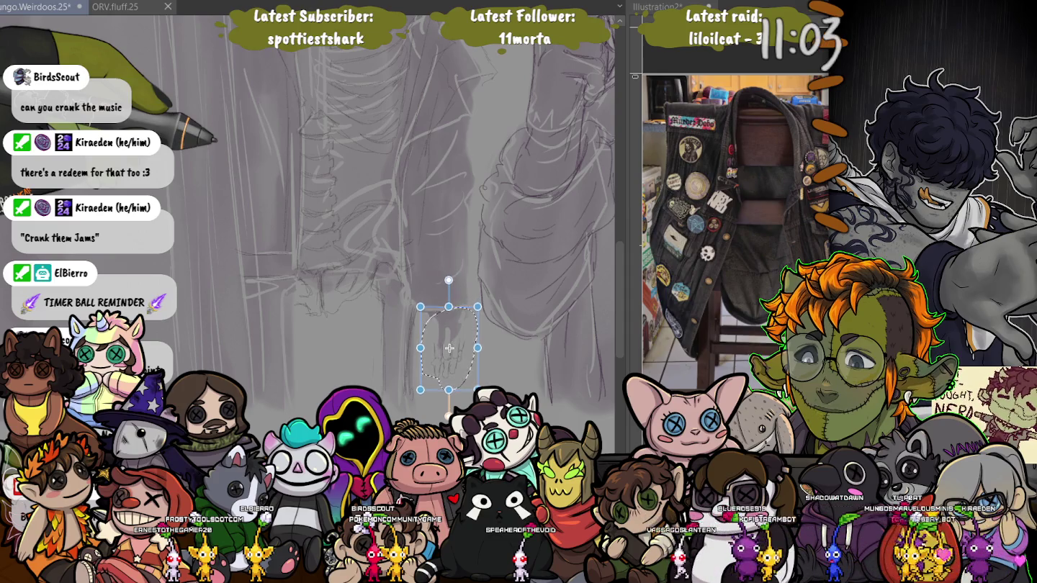
Commit the hand's new size and position, then deselect it.
{"action": "key", "text": "Return"}
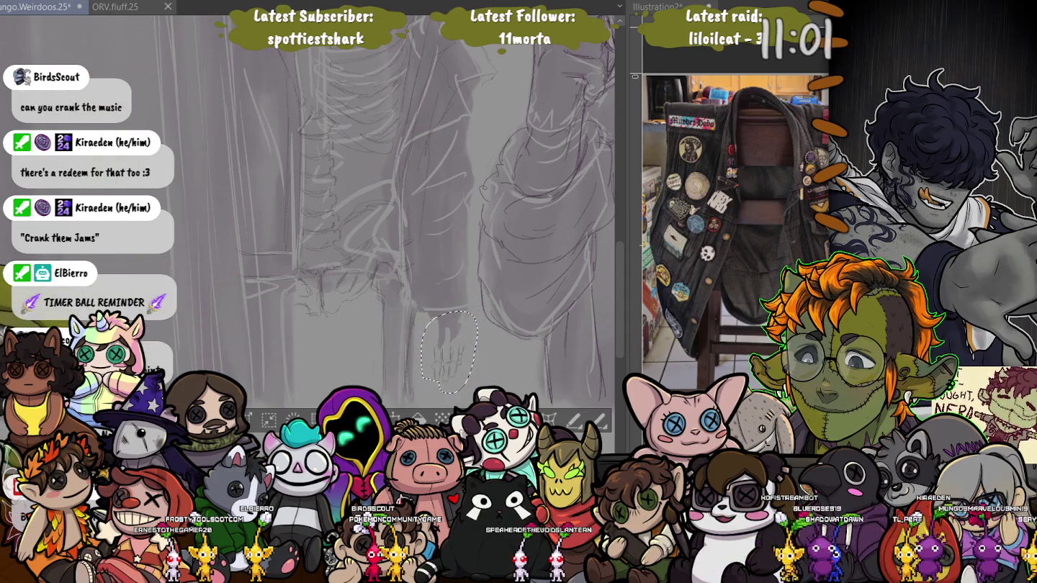
{"action": "key", "text": "ctrl+d"}
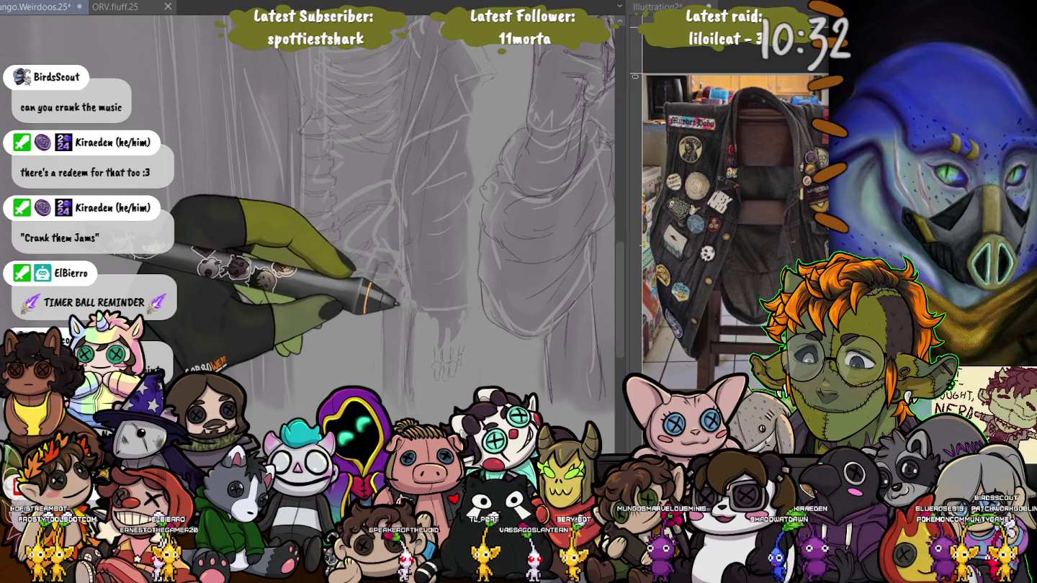
Zoom in on the hanging hand to work on its finger bones and knuckles.
{"action": "scroll", "coordinate": [346, 216], "scroll_direction": "up", "scroll_amount": 3}
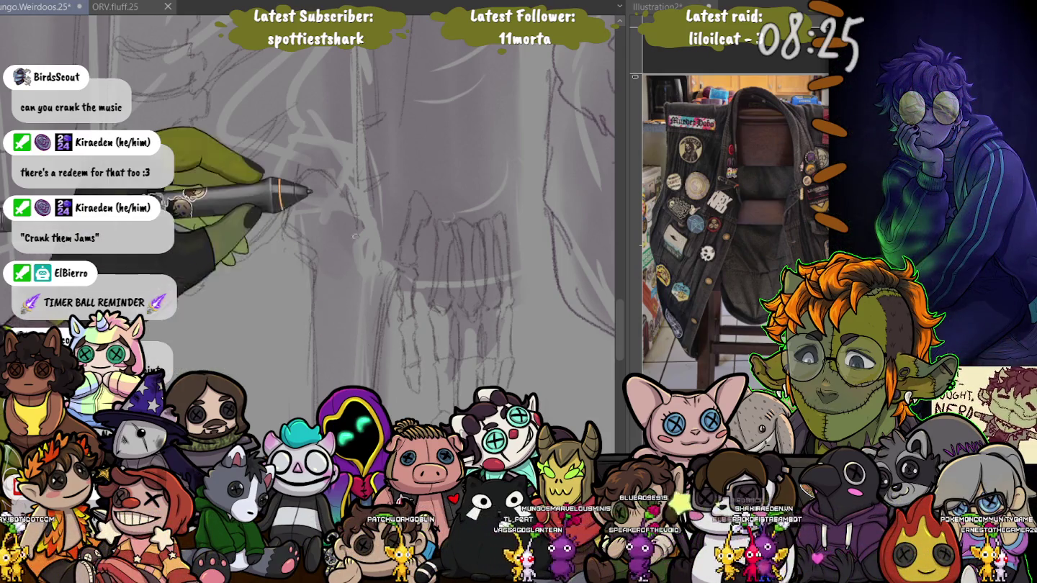
Pan and zoom around the sketch, fit it to view, then zoom in on ribcage and hand.
{"action": "scroll", "coordinate": [354, 236], "scroll_direction": "up", "scroll_amount": 3}
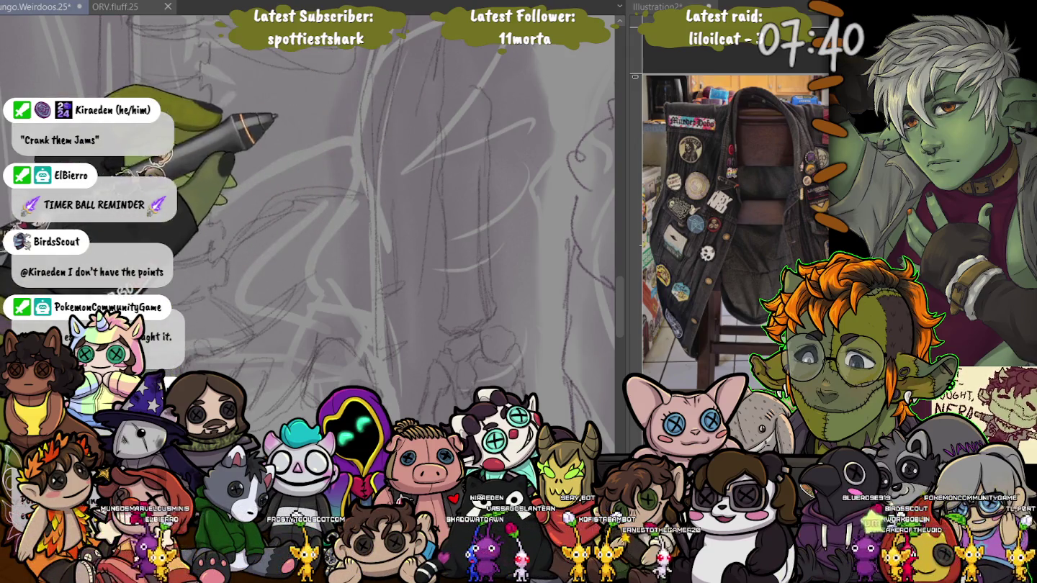
{"action": "left_click_drag", "start_coordinate": [273, 127], "coordinate": [145, 216]}
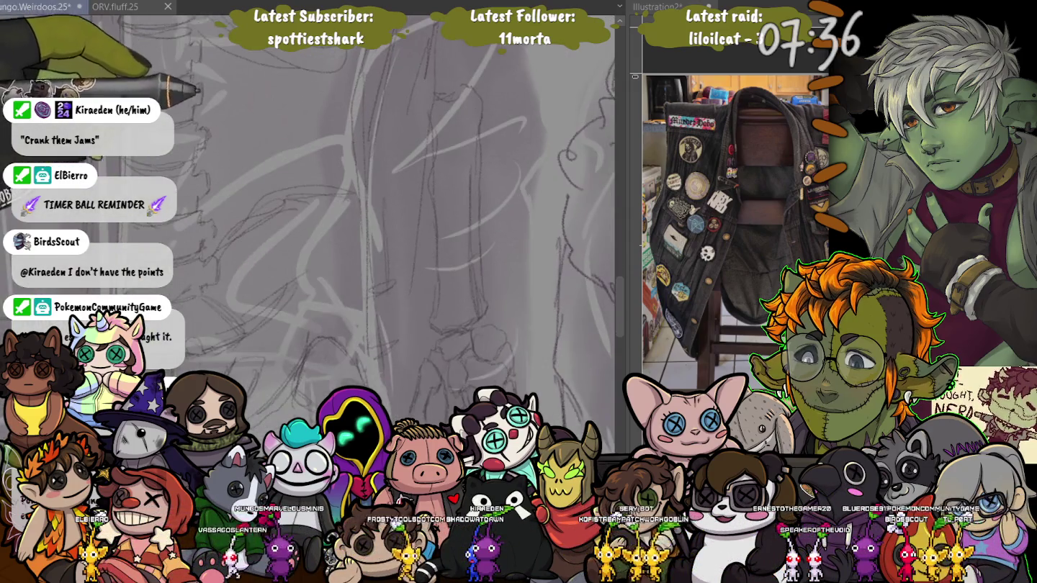
{"action": "scroll", "coordinate": [310, 229], "scroll_direction": "down", "scroll_amount": 3}
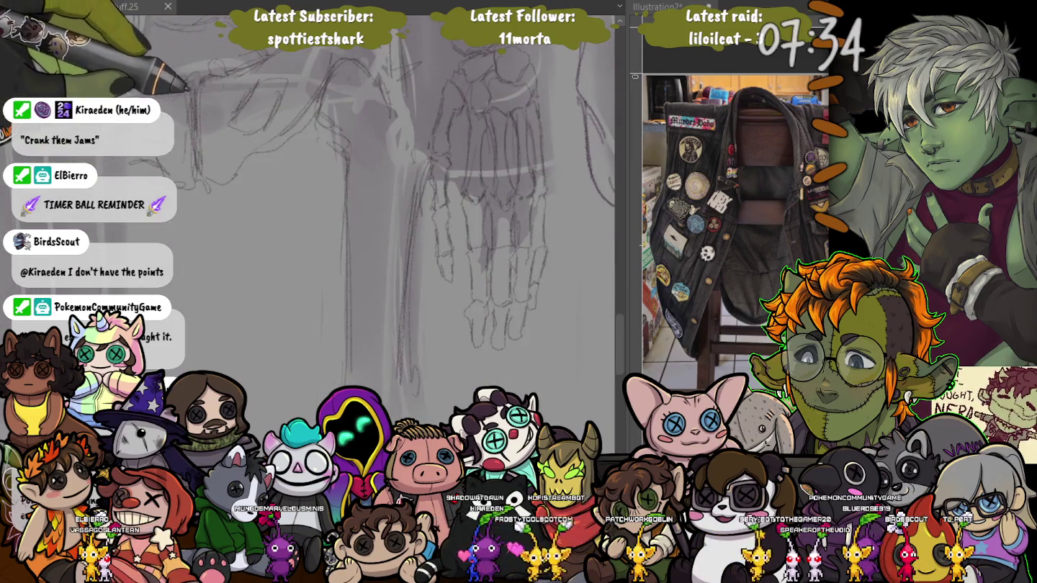
{"action": "scroll", "coordinate": [309, 229], "scroll_direction": "up", "scroll_amount": 3}
{"action": "scroll", "coordinate": [209, 294], "scroll_direction": "down", "scroll_amount": 1}
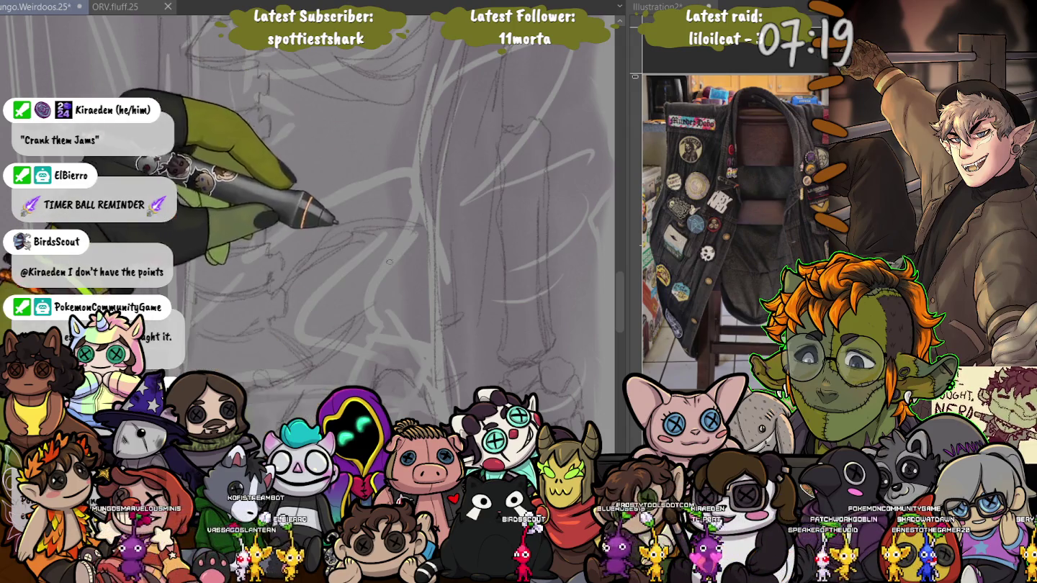
{"action": "key", "text": "ctrl+minus"}
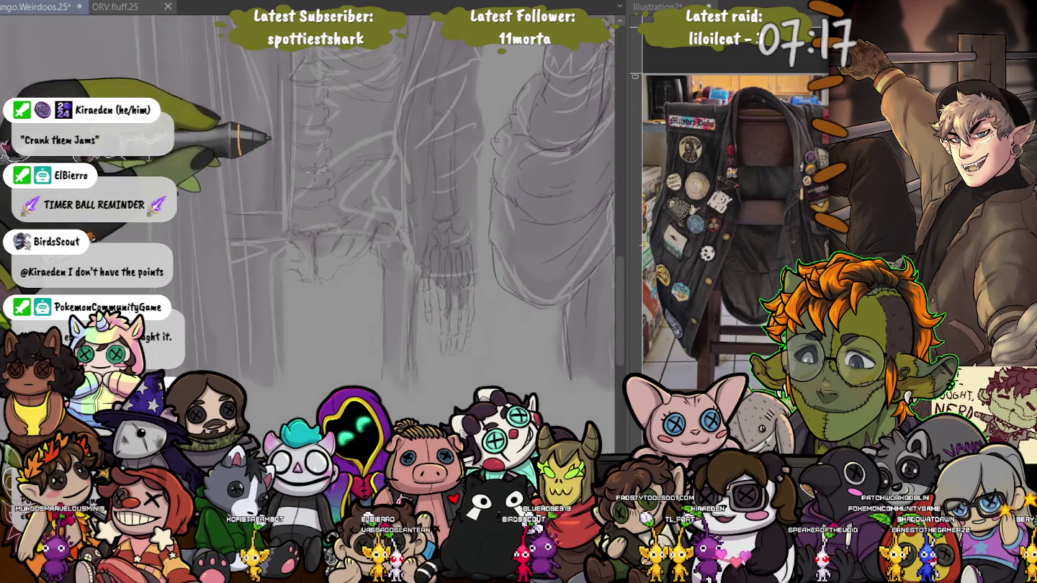
{"action": "scroll", "coordinate": [309, 216], "scroll_direction": "down", "scroll_amount": 3}
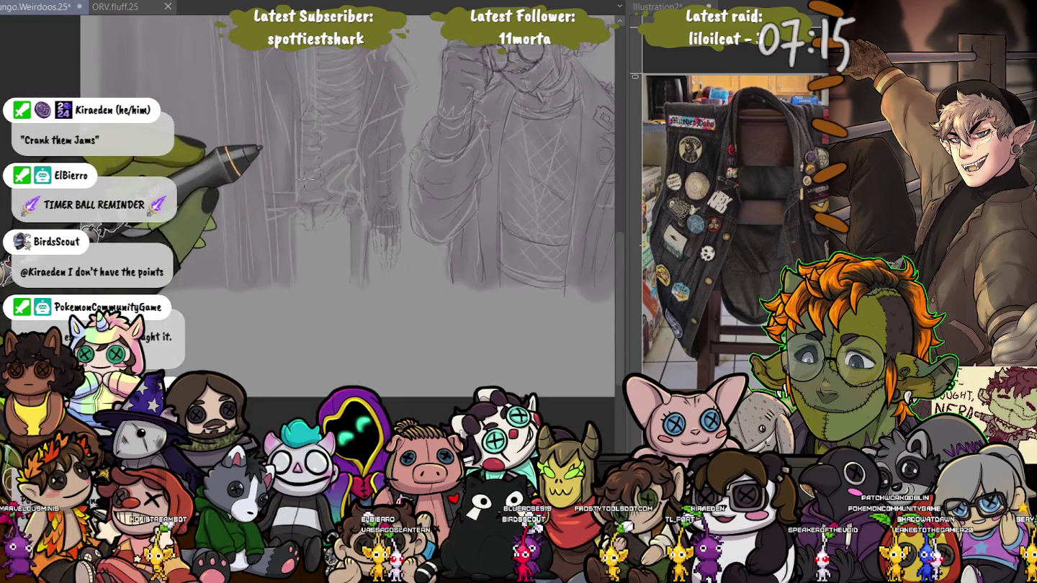
{"action": "scroll", "coordinate": [383, 354], "scroll_direction": "up", "scroll_amount": 3}
{"action": "scroll", "coordinate": [376, 176], "scroll_direction": "up", "scroll_amount": 2}
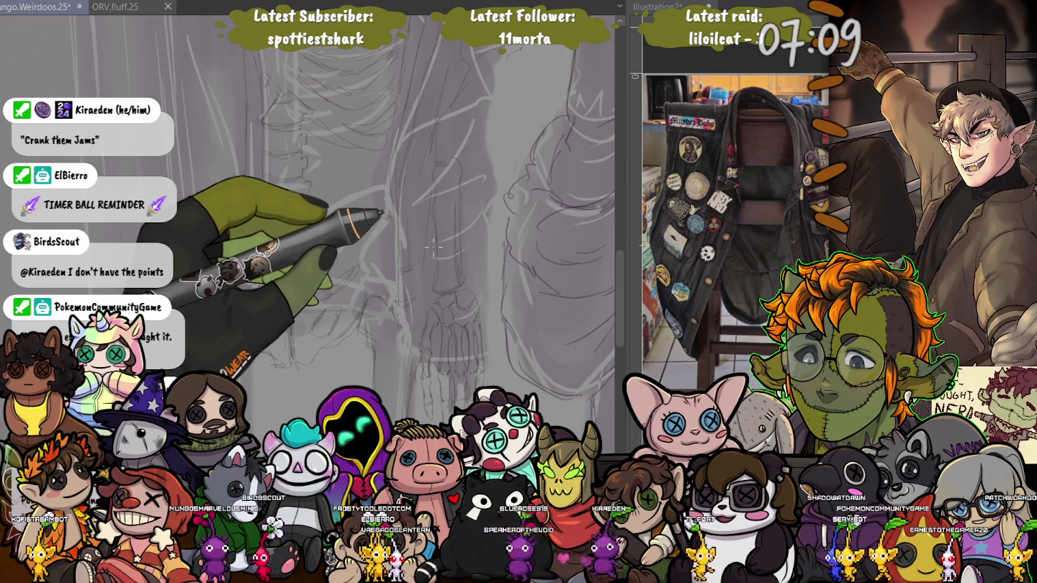
Lasso-transform the bony hand, then widen the selection over the finger and shift it slightly lower.
{"action": "mouse_move", "coordinate": [433, 250]}
{"action": "left_mouse_down"}
{"action": "mouse_move", "coordinate": [479, 268]}
{"action": "mouse_move", "coordinate": [433, 252]}
{"action": "left_mouse_up"}
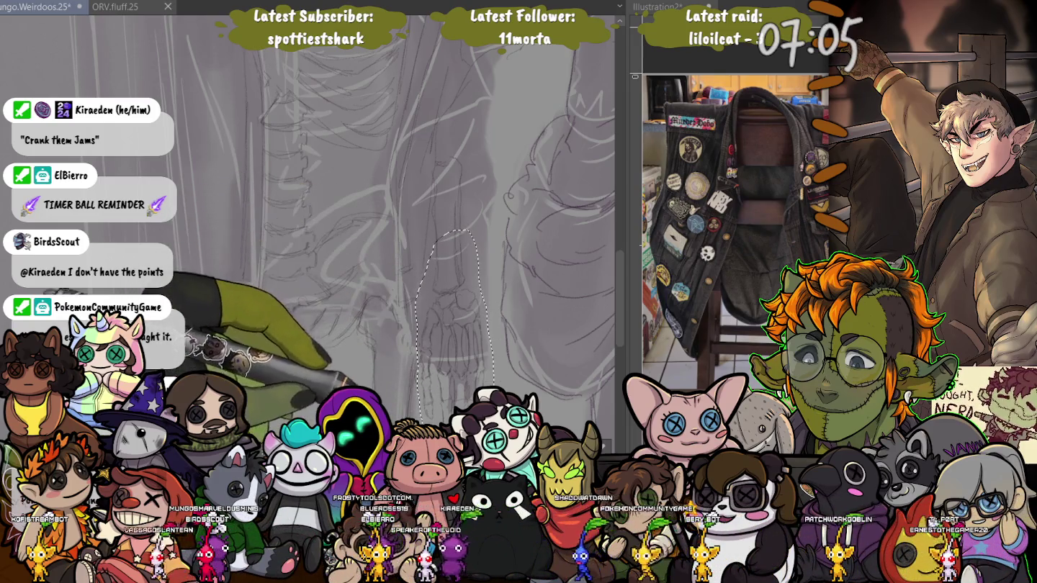
{"action": "key", "text": "ctrl+t"}
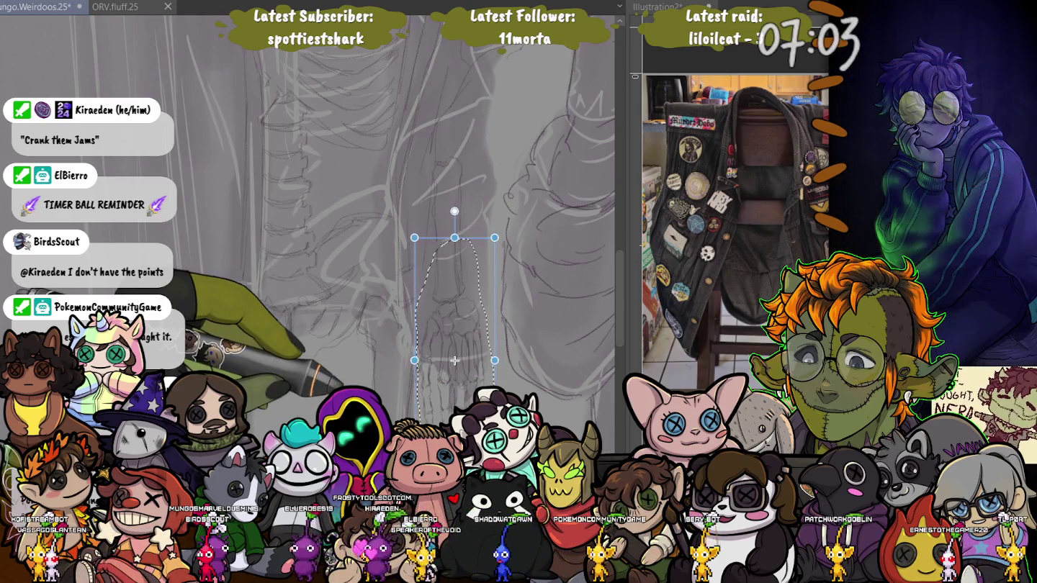
{"action": "key", "text": "Return"}
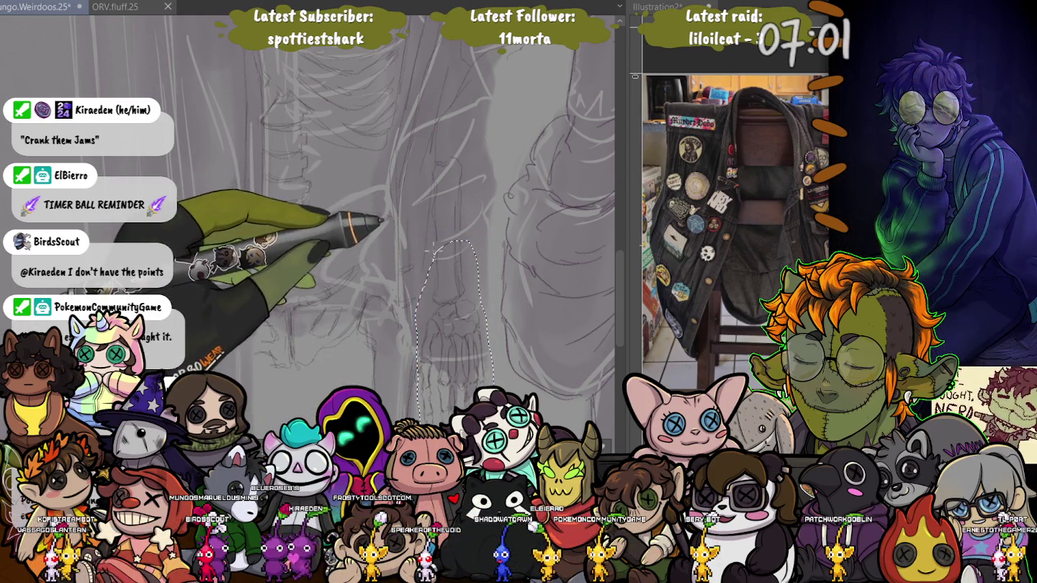
{"action": "left_click_drag", "start_coordinate": [434, 175], "coordinate": [474, 241]}
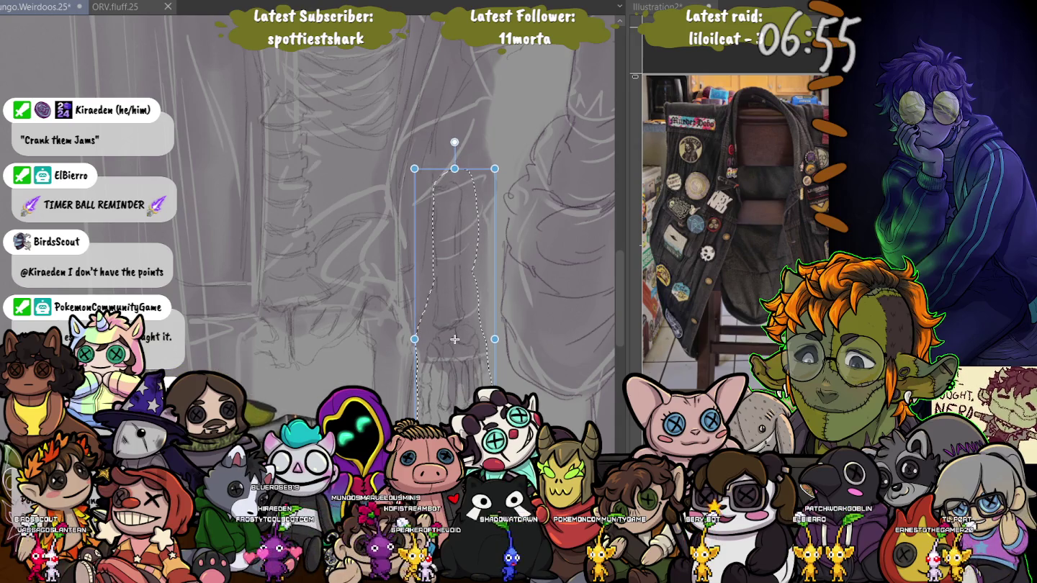
{"action": "key", "text": "Return"}
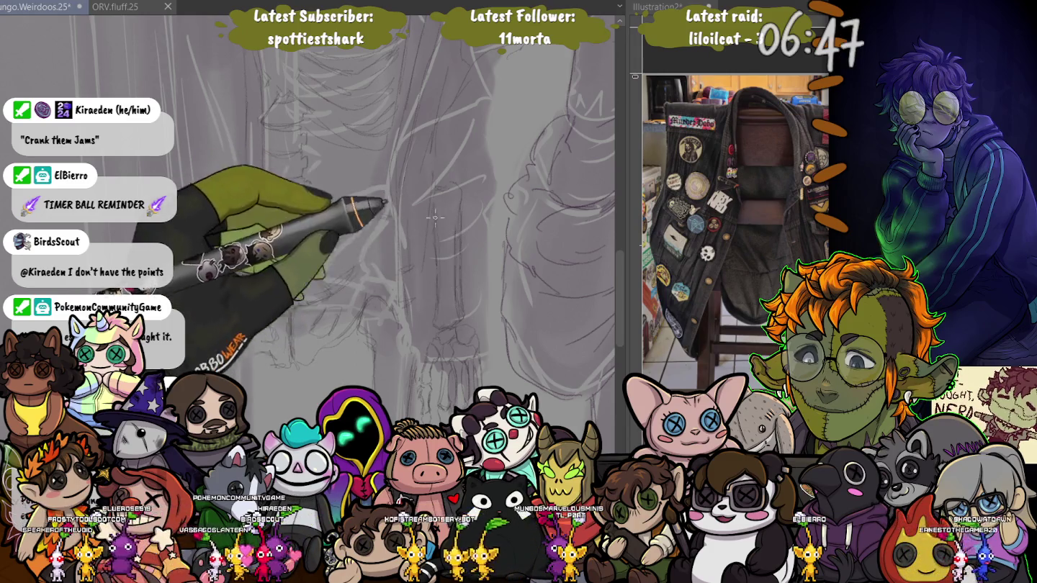
Zoom in on the ribcage, then zoom out until the whole skeleton shows.
{"action": "scroll", "coordinate": [483, 299], "scroll_direction": "up", "scroll_amount": 3}
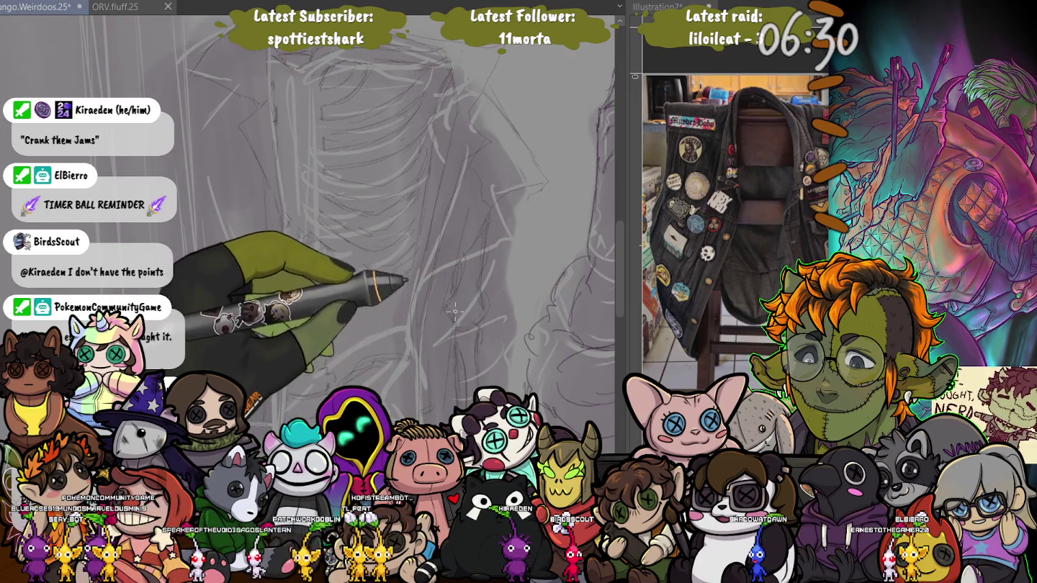
{"action": "scroll", "coordinate": [193, 288], "scroll_direction": "down", "scroll_amount": 3}
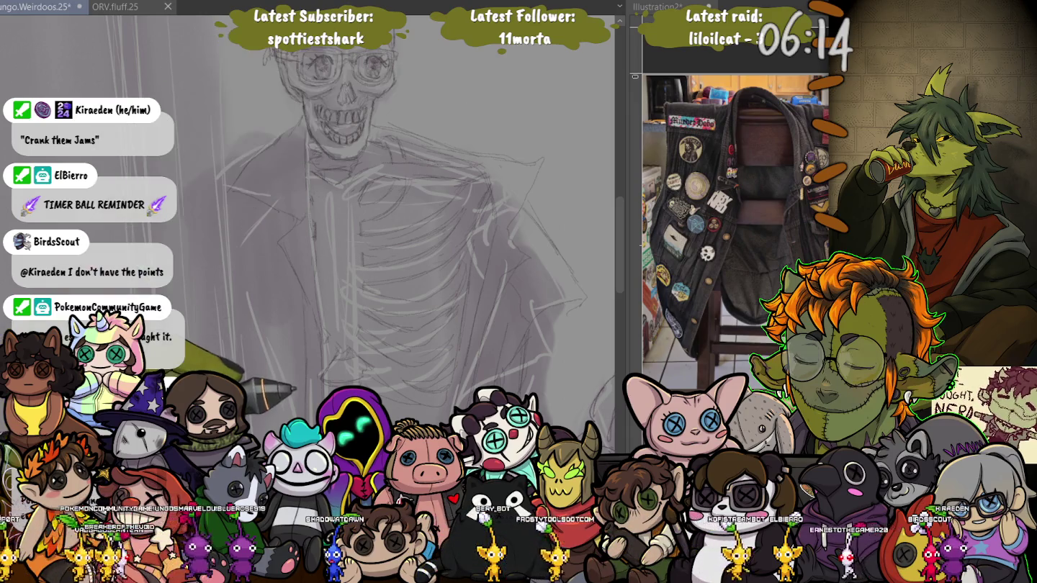
Pencil in extra upper-rib lines and small circles along the shirt's left side.
{"action": "left_click_drag", "start_coordinate": [245, 325], "coordinate": [217, 206]}
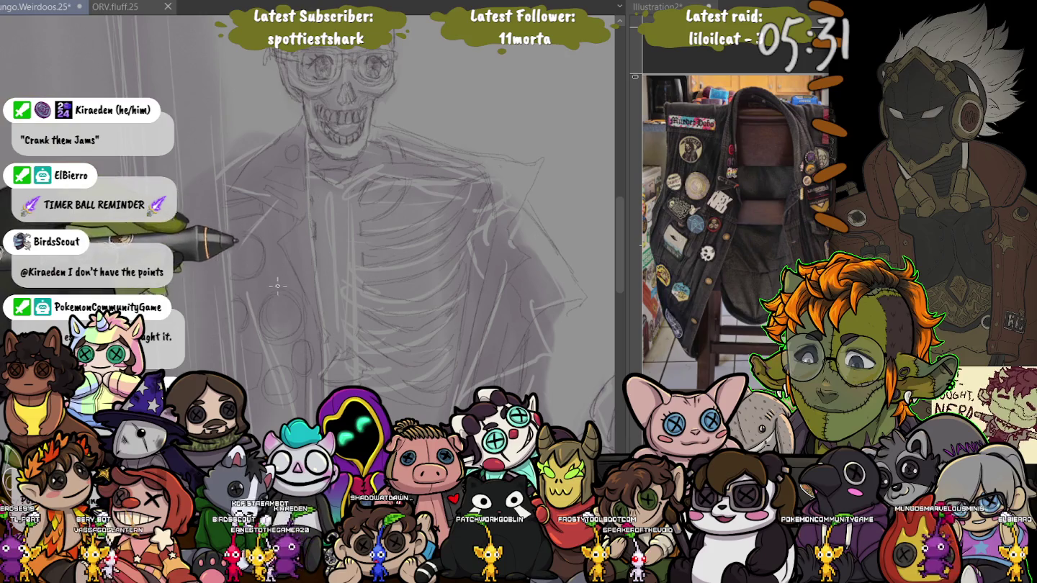
{"action": "scroll", "coordinate": [304, 326], "scroll_direction": "down", "scroll_amount": 3}
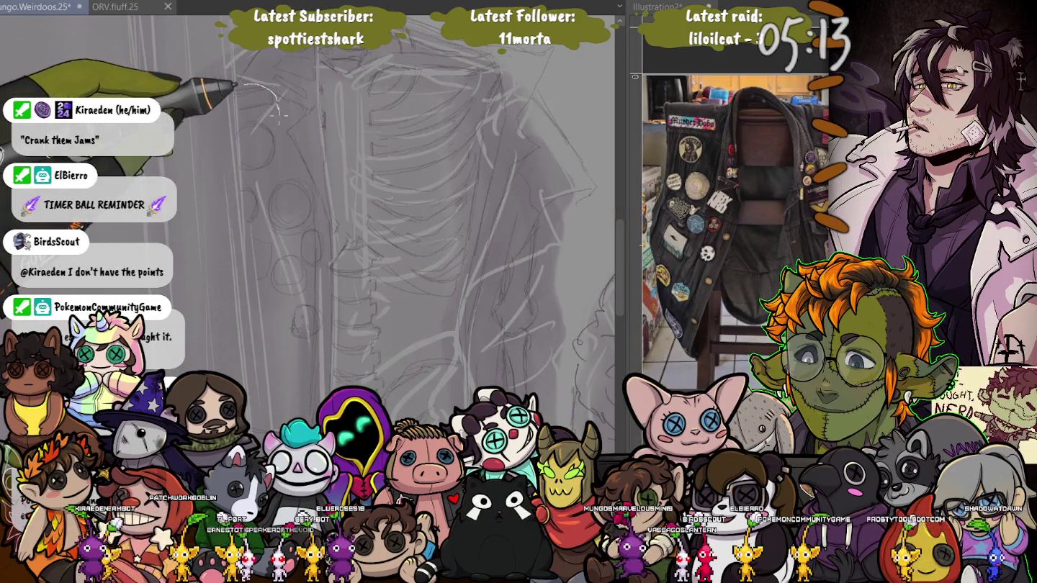
Lasso the column of small circles, move them with a transform, and deselect.
{"action": "mouse_move", "coordinate": [245, 84]}
{"action": "left_mouse_down"}
{"action": "mouse_move", "coordinate": [314, 230]}
{"action": "mouse_move", "coordinate": [202, 109]}
{"action": "left_mouse_up"}
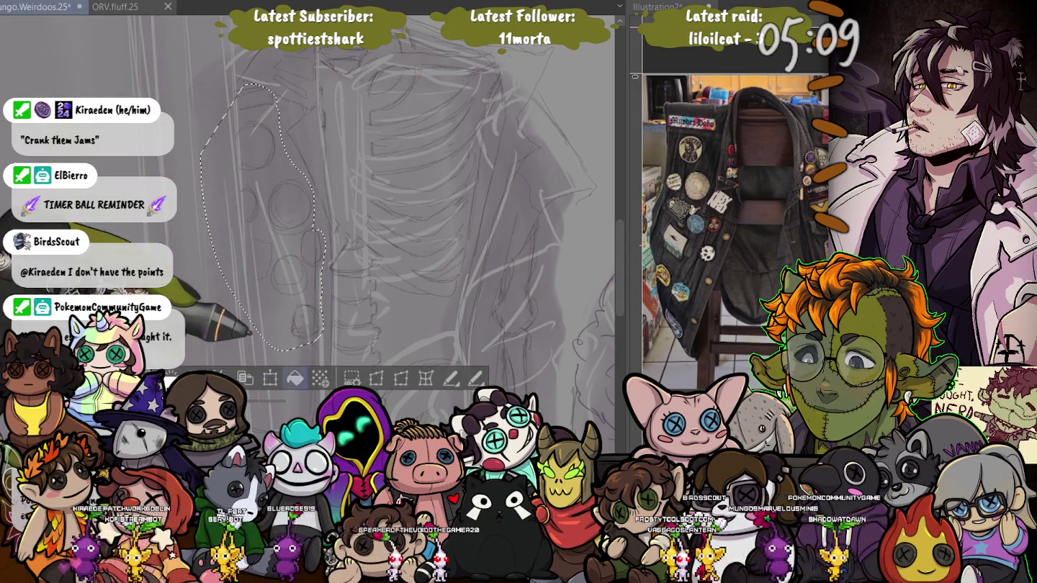
{"action": "key", "text": "ctrl+t"}
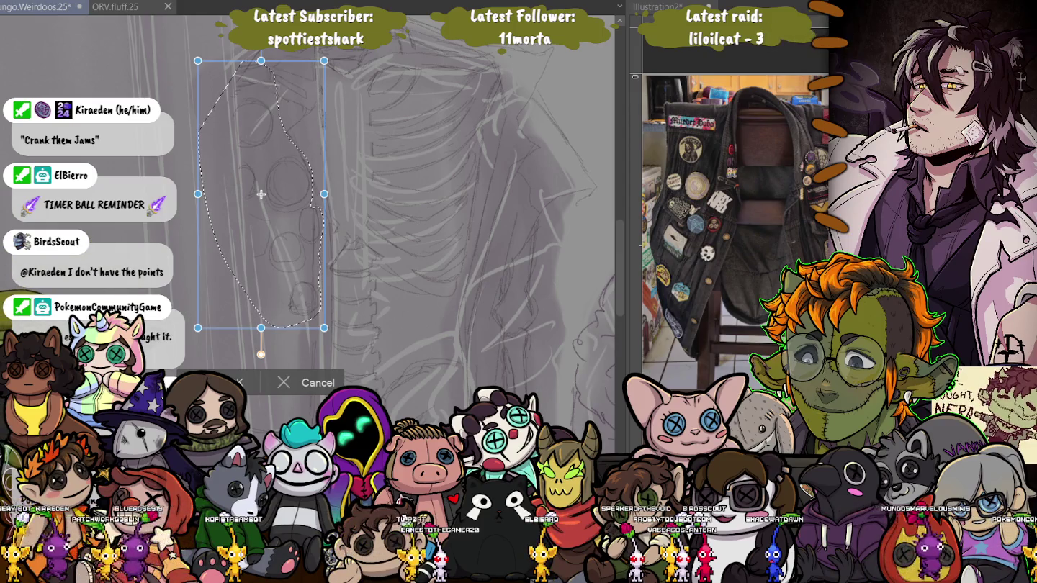
{"action": "key", "text": "Return"}
{"action": "key", "text": "ctrl+d"}
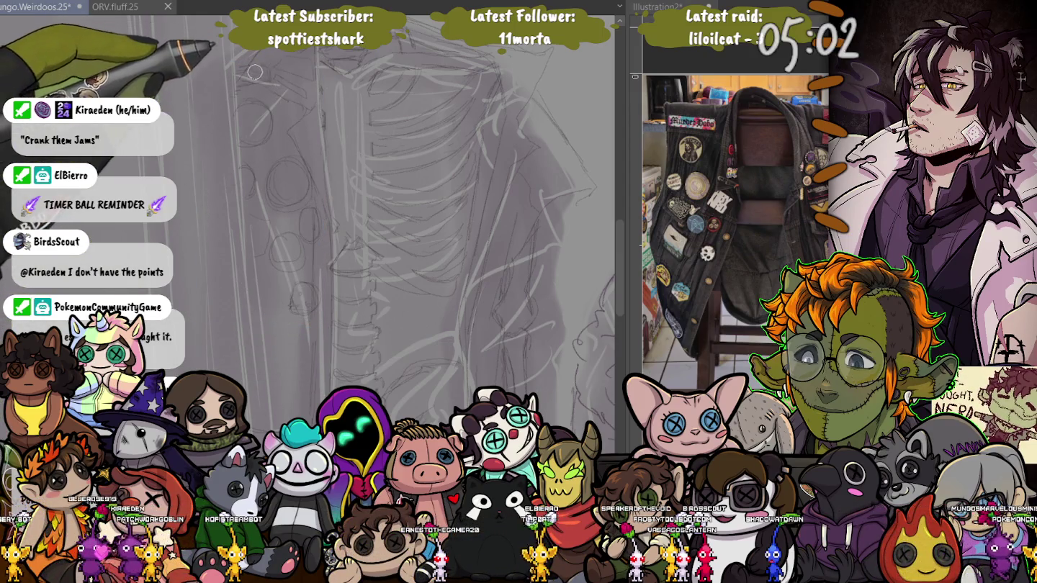
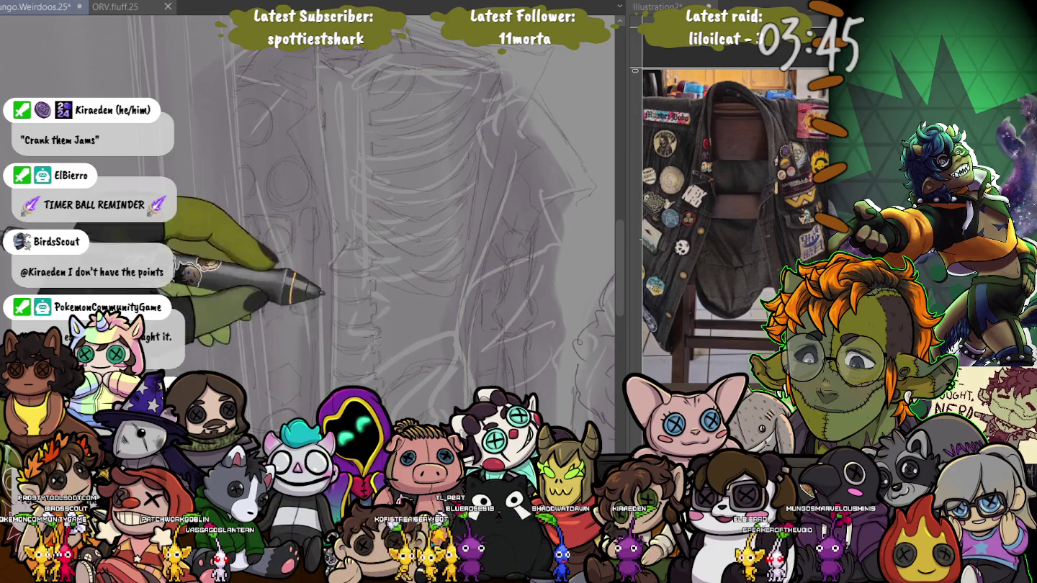
Zoom out and pan the canvas until the skeleton's grinning skull sits above its lettered shirt.
{"action": "key", "text": "ctrl+minus"}
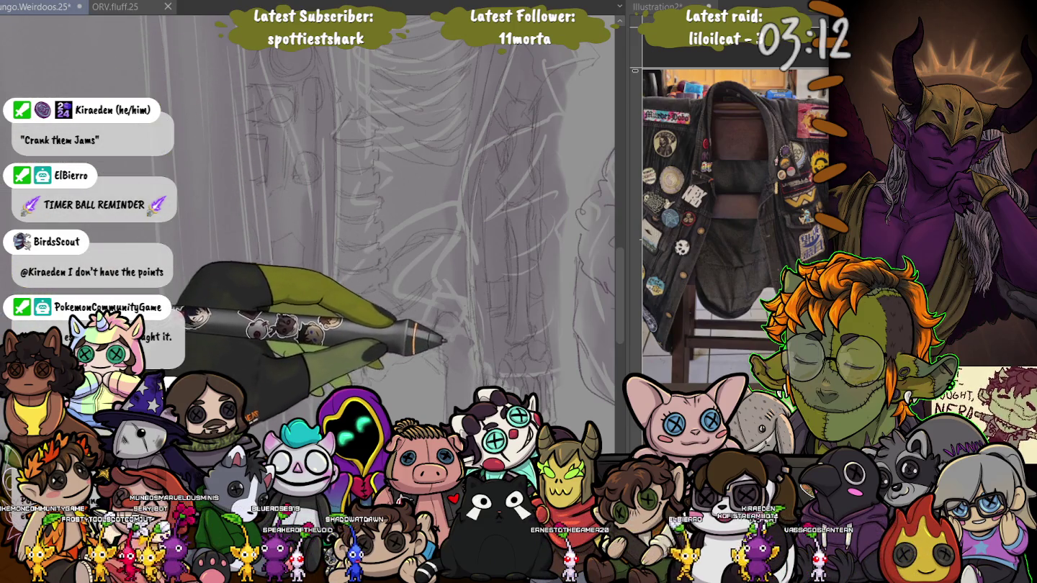
{"action": "scroll", "coordinate": [431, 237], "scroll_direction": "down", "scroll_amount": 3}
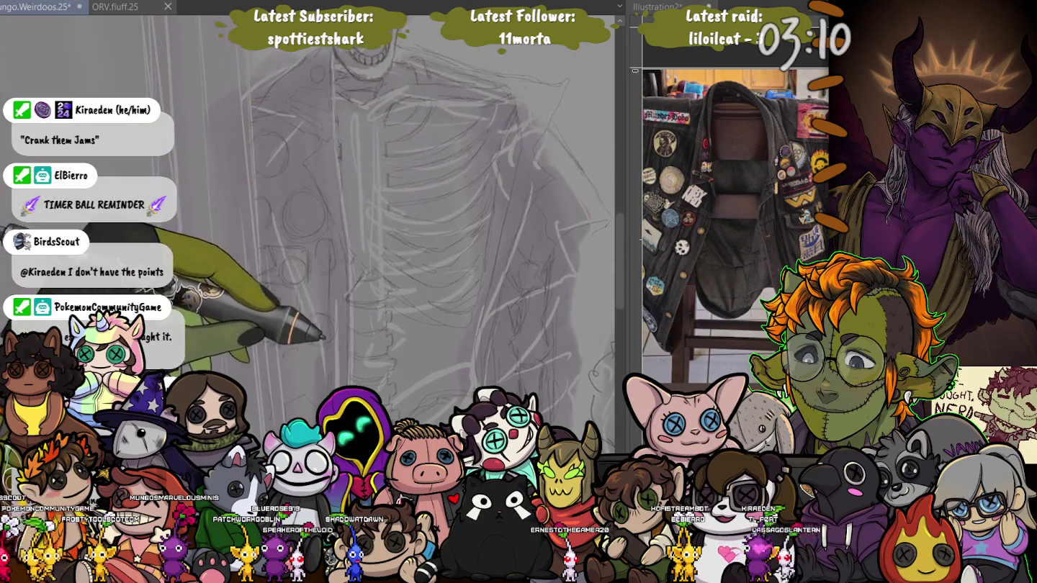
{"action": "scroll", "coordinate": [359, 288], "scroll_direction": "up", "scroll_amount": 3}
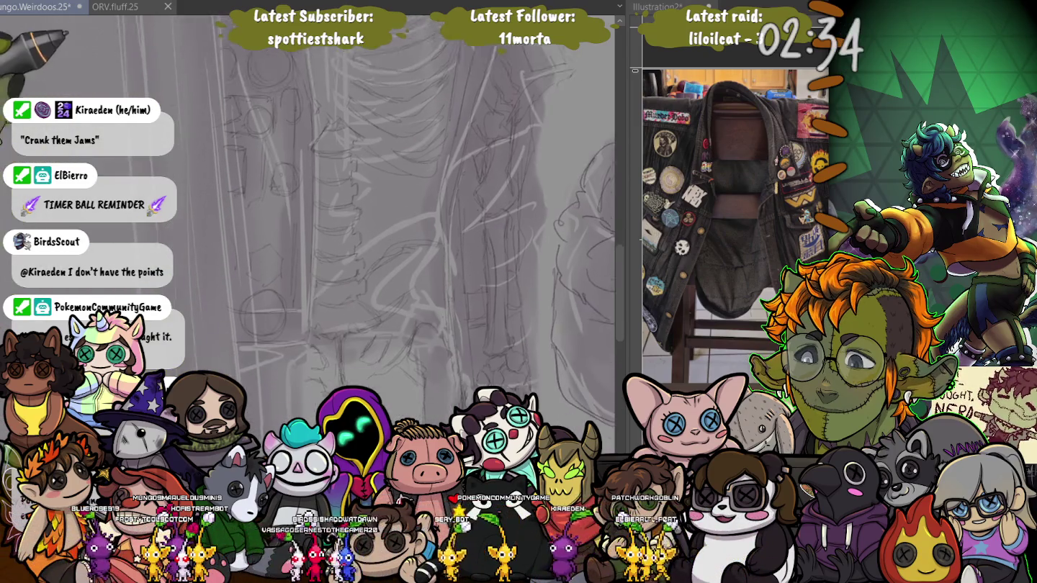
{"action": "left_click_drag", "start_coordinate": [146, 94], "coordinate": [290, 95]}
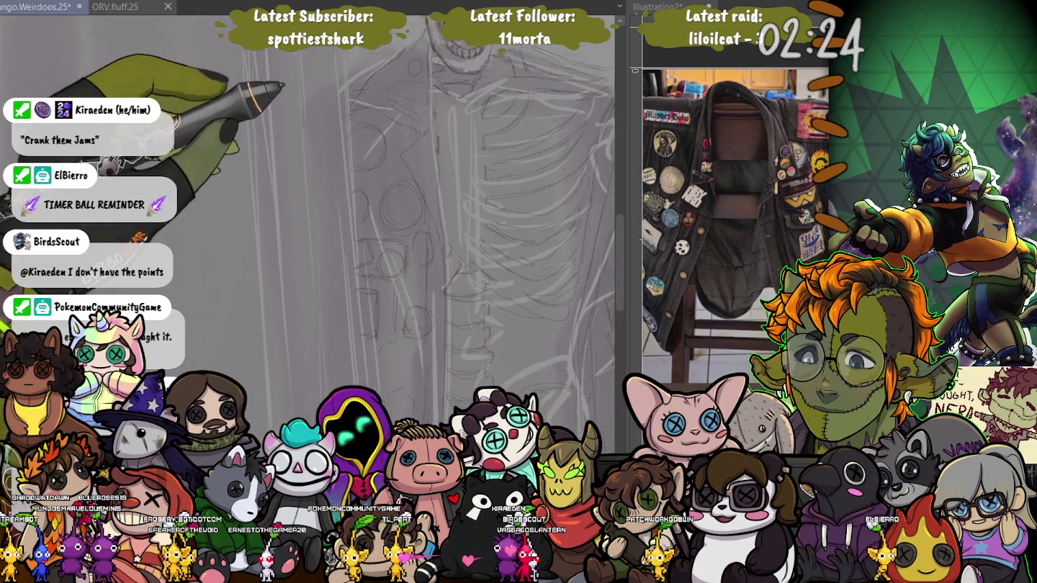
{"action": "left_click_drag", "start_coordinate": [270, 16], "coordinate": [270, 140]}
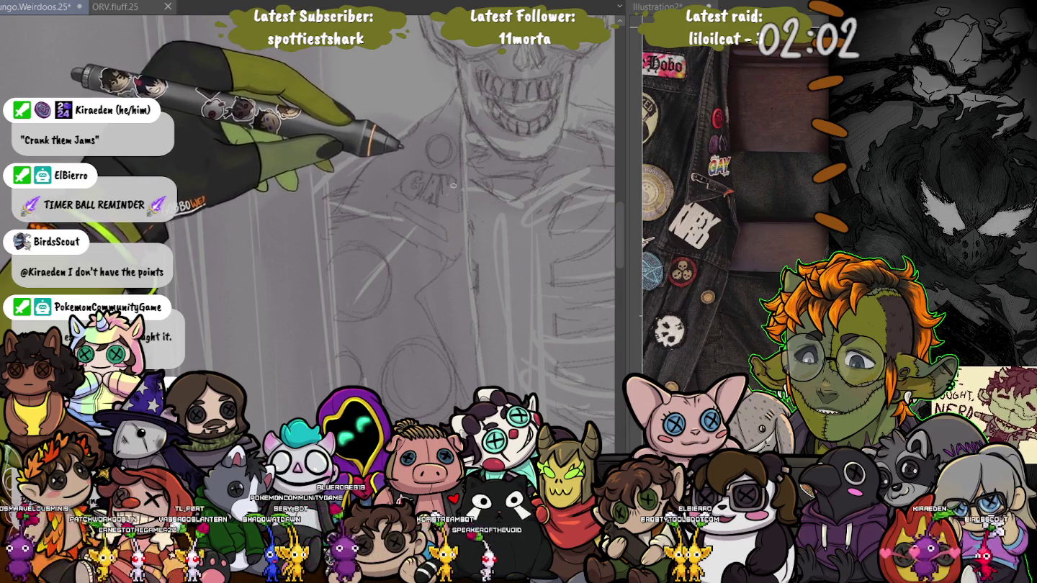
Go over the GAY lettering on the skeleton's shirt with darker pencil strokes.
{"action": "mouse_move", "coordinate": [447, 184]}
{"action": "left_mouse_down"}
{"action": "mouse_move", "coordinate": [423, 177]}
{"action": "mouse_move", "coordinate": [445, 146]}
{"action": "left_mouse_up"}
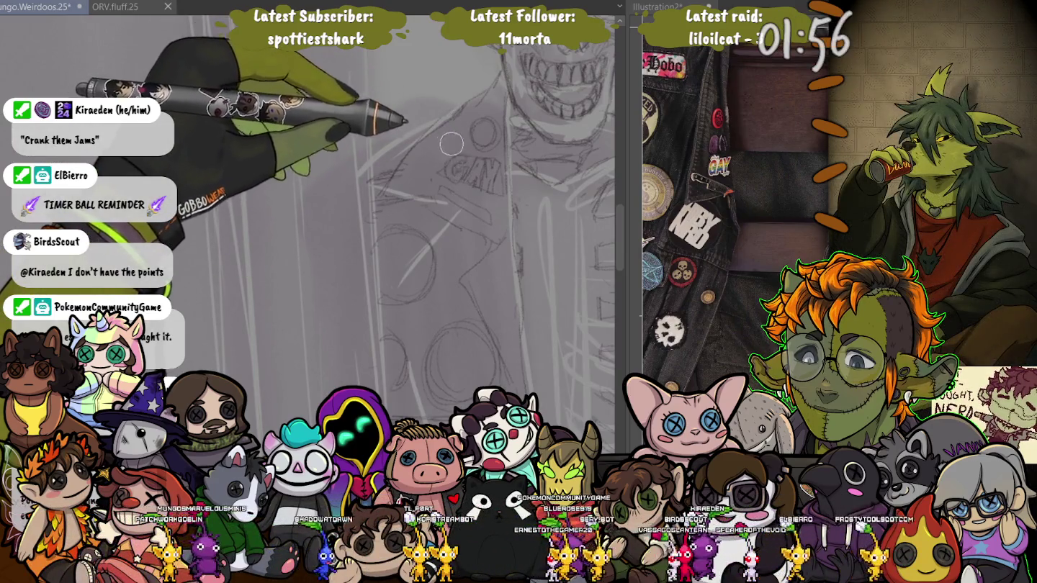
{"action": "left_click_drag", "start_coordinate": [457, 165], "coordinate": [465, 167]}
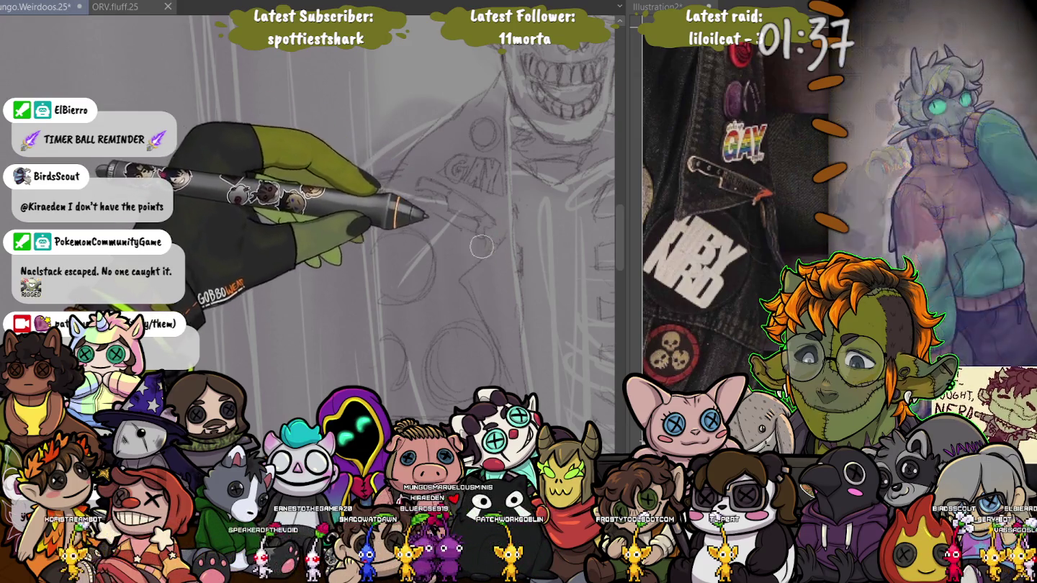
{"action": "scroll", "coordinate": [476, 196], "scroll_direction": "down", "scroll_amount": 2}
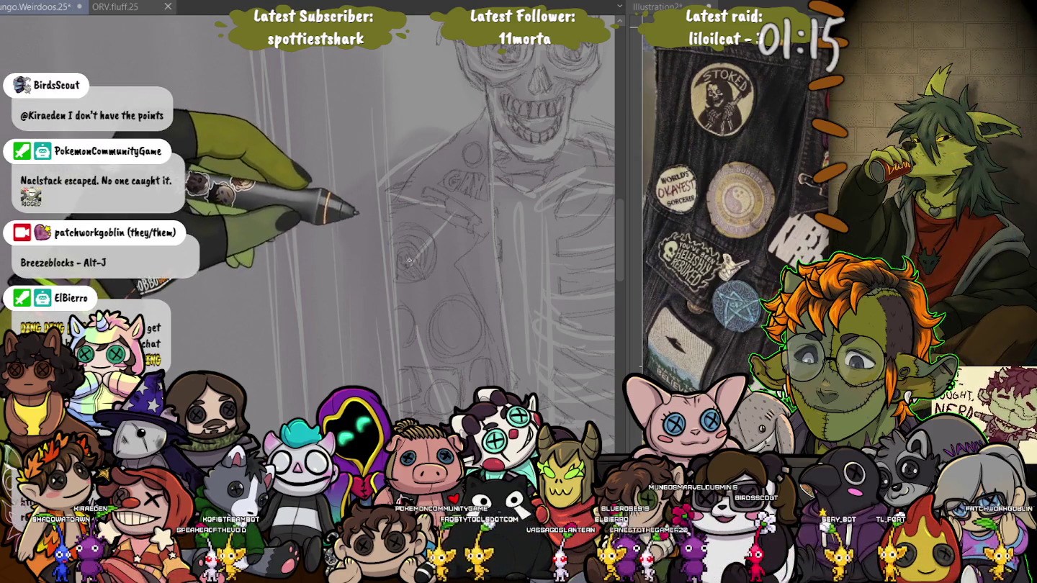
Scroll and pan down to bring the lower part of the skeleton's jacket into view.
{"action": "scroll", "coordinate": [394, 233], "scroll_direction": "down", "scroll_amount": 2}
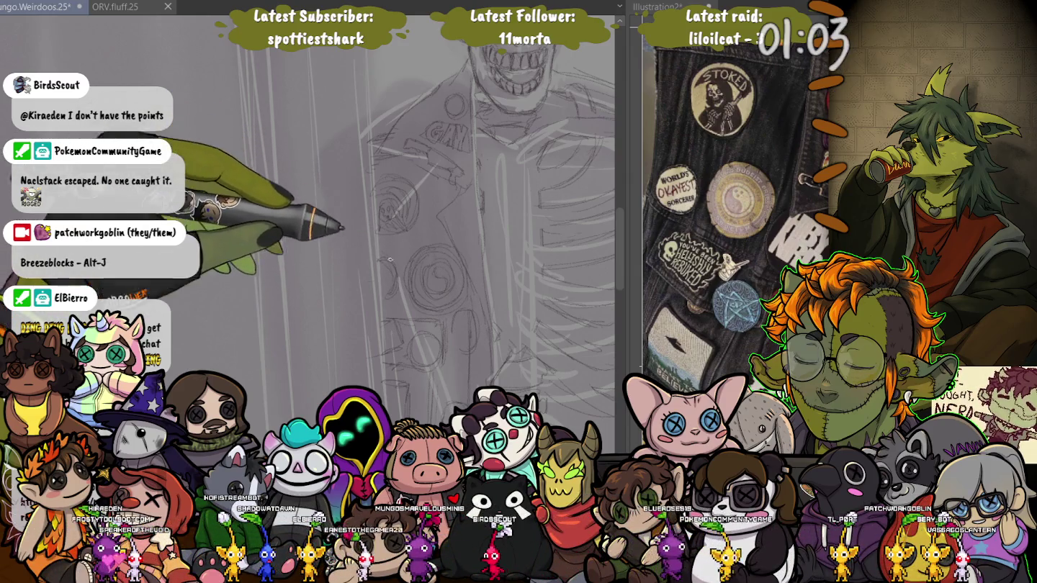
{"action": "left_click_drag", "start_coordinate": [364, 286], "coordinate": [360, 231]}
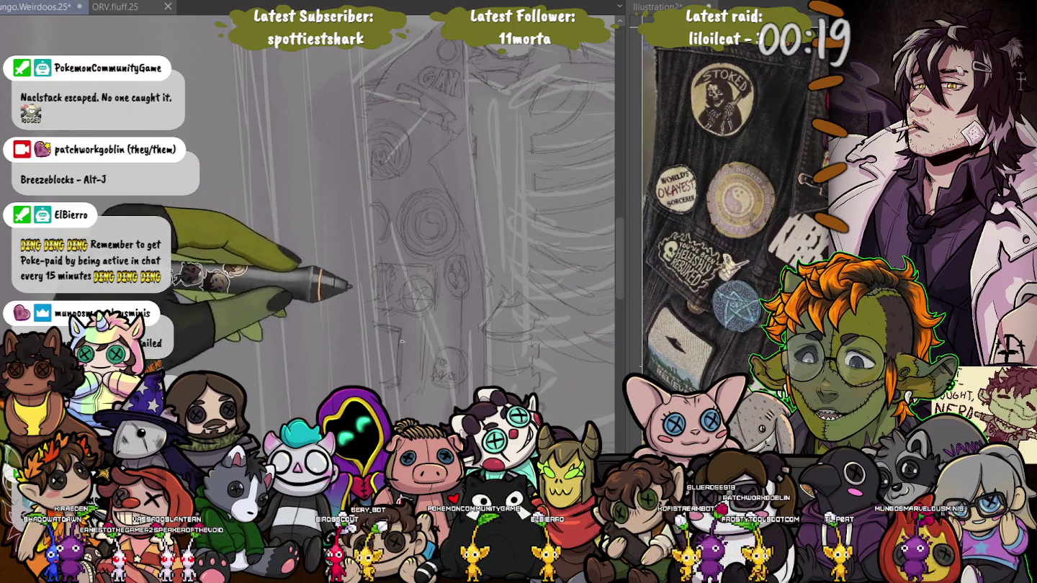
{"action": "scroll", "coordinate": [432, 217], "scroll_direction": "down", "scroll_amount": 5}
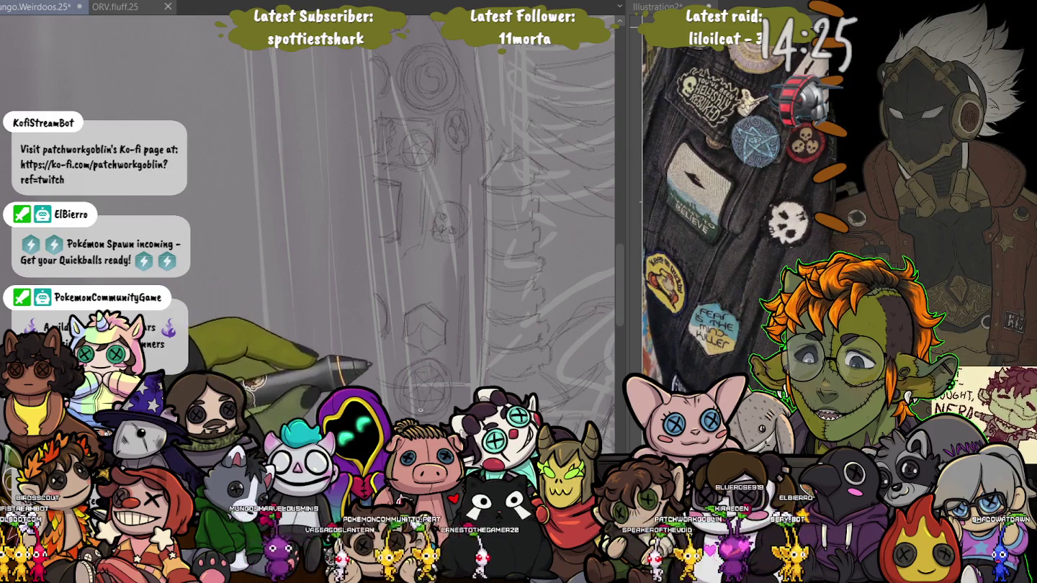
Pan the view left and up until the ribcage lines fill the canvas.
{"action": "left_click_drag", "start_coordinate": [432, 216], "coordinate": [184, 216]}
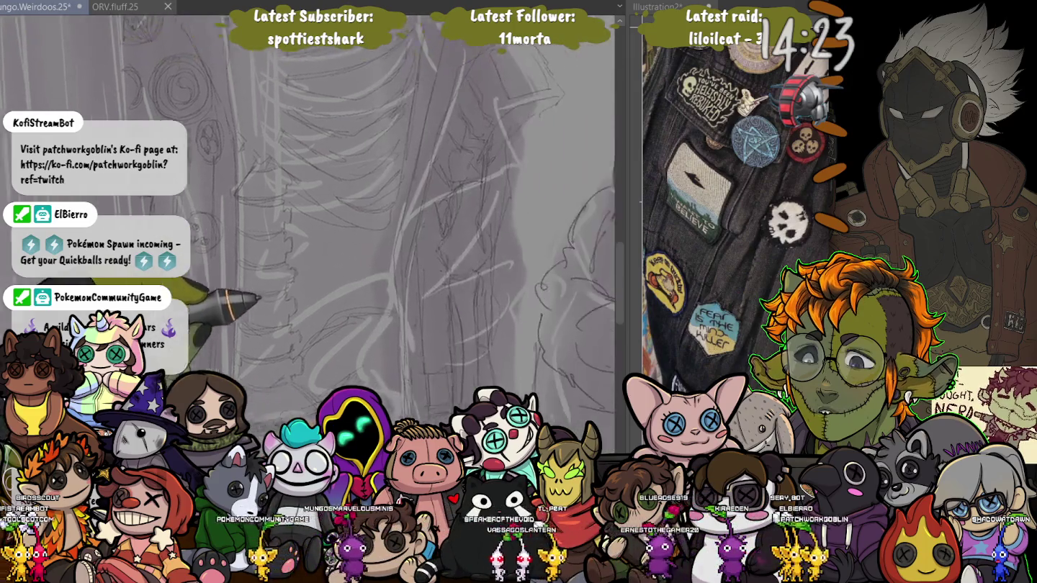
{"action": "left_click_drag", "start_coordinate": [403, 364], "coordinate": [367, 292]}
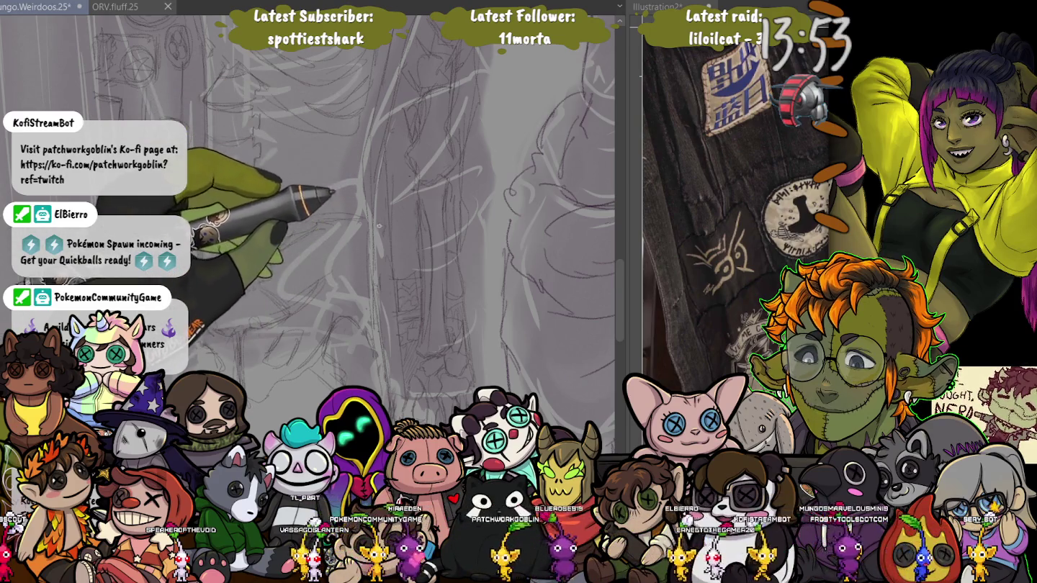
{"action": "left_click_drag", "start_coordinate": [415, 215], "coordinate": [339, 288]}
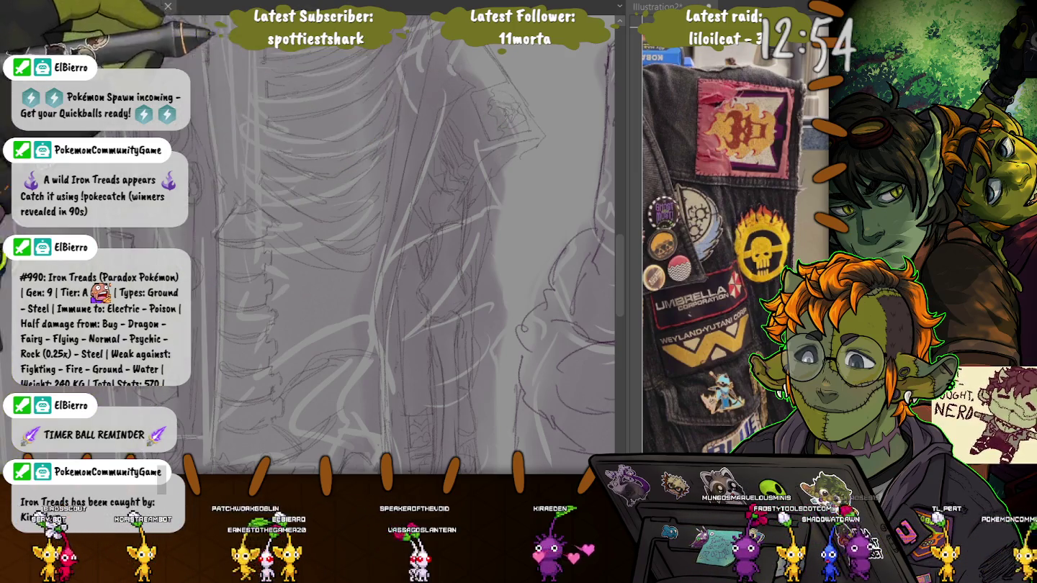
{"action": "scroll", "coordinate": [424, 245], "scroll_direction": "up", "scroll_amount": 5}
{"action": "scroll", "coordinate": [284, 272], "scroll_direction": "down", "scroll_amount": 2}
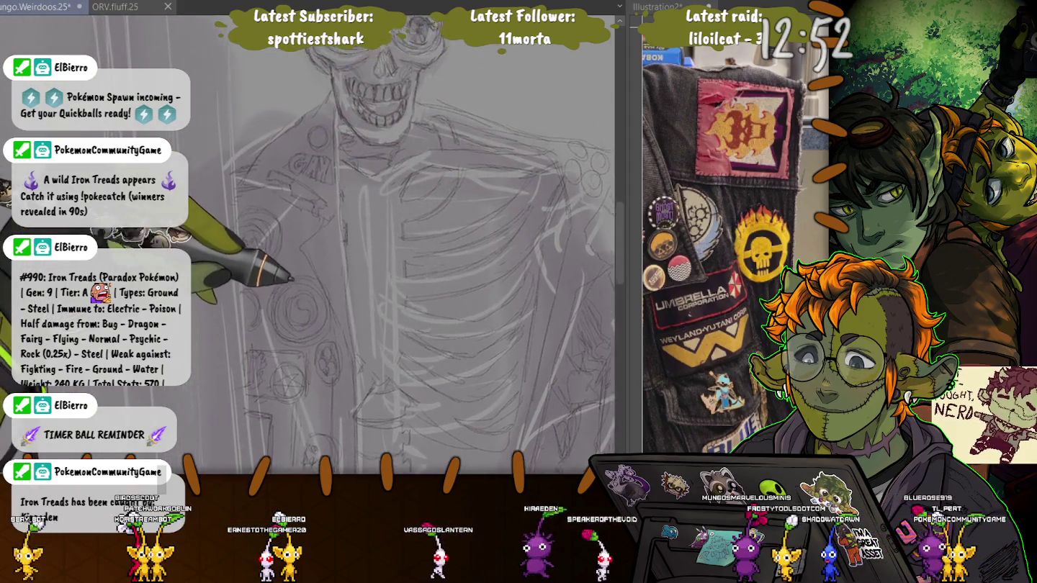
{"action": "scroll", "coordinate": [360, 238], "scroll_direction": "down", "scroll_amount": 2}
{"action": "scroll", "coordinate": [432, 203], "scroll_direction": "down", "scroll_amount": 2}
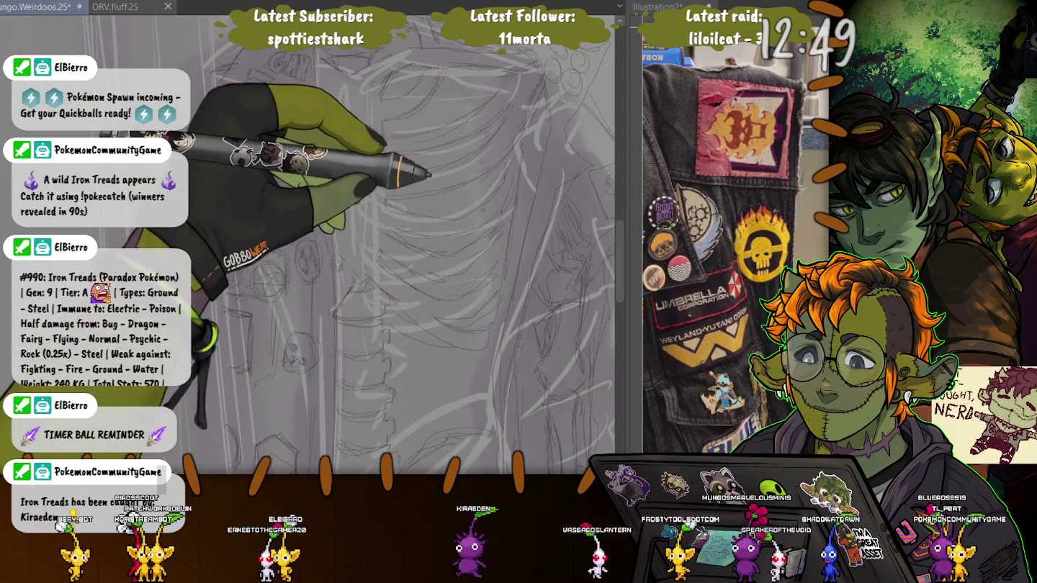
{"action": "scroll", "coordinate": [503, 109], "scroll_direction": "up", "scroll_amount": 3}
{"action": "scroll", "coordinate": [533, 116], "scroll_direction": "up", "scroll_amount": 2}
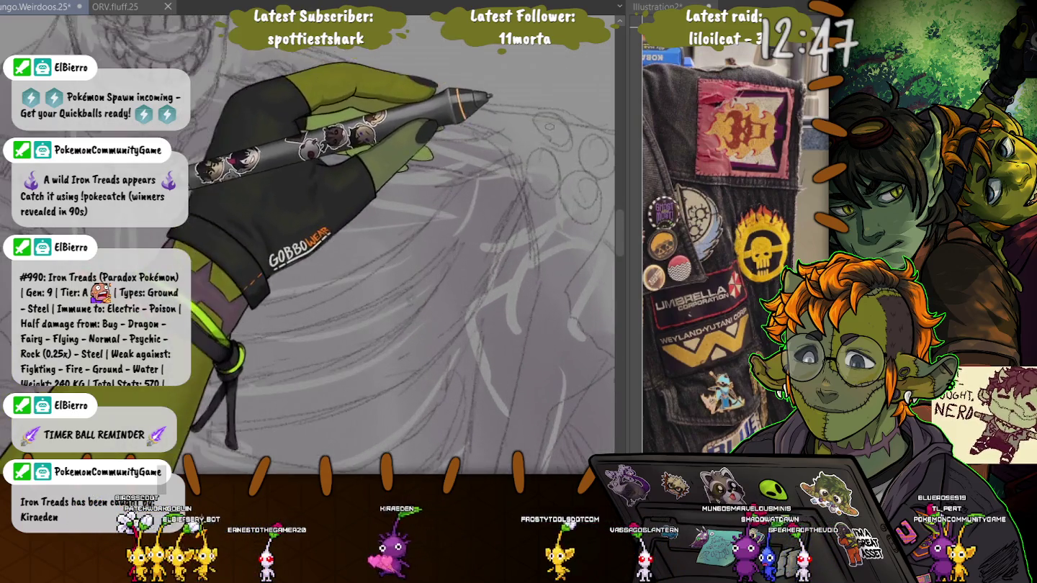
{"action": "left_click_drag", "start_coordinate": [556, 122], "coordinate": [477, 113]}
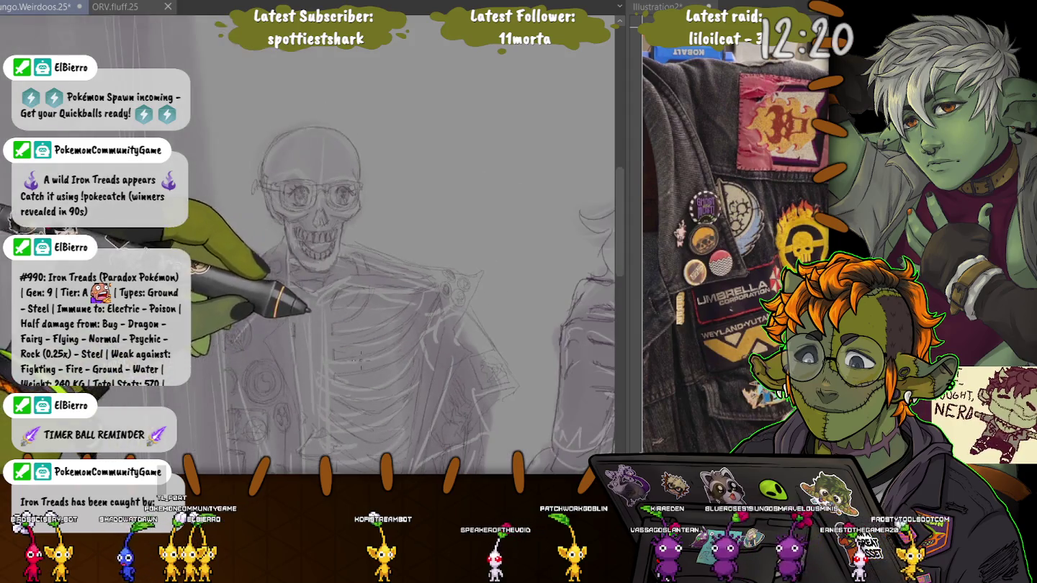
{"action": "left_click_drag", "start_coordinate": [184, 259], "coordinate": [282, 195]}
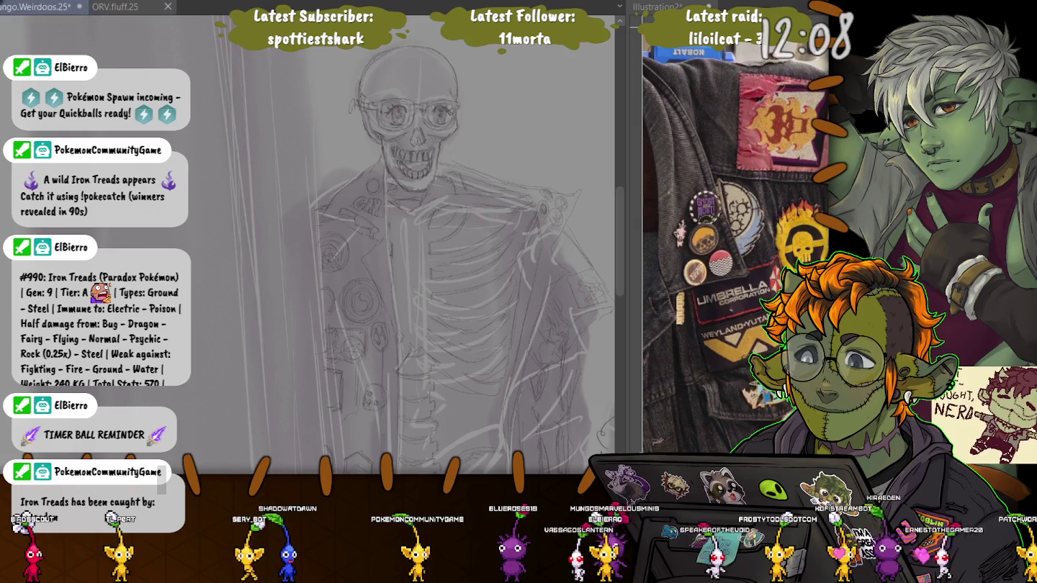
{"action": "scroll", "coordinate": [398, 92], "scroll_direction": "up", "scroll_amount": 2}
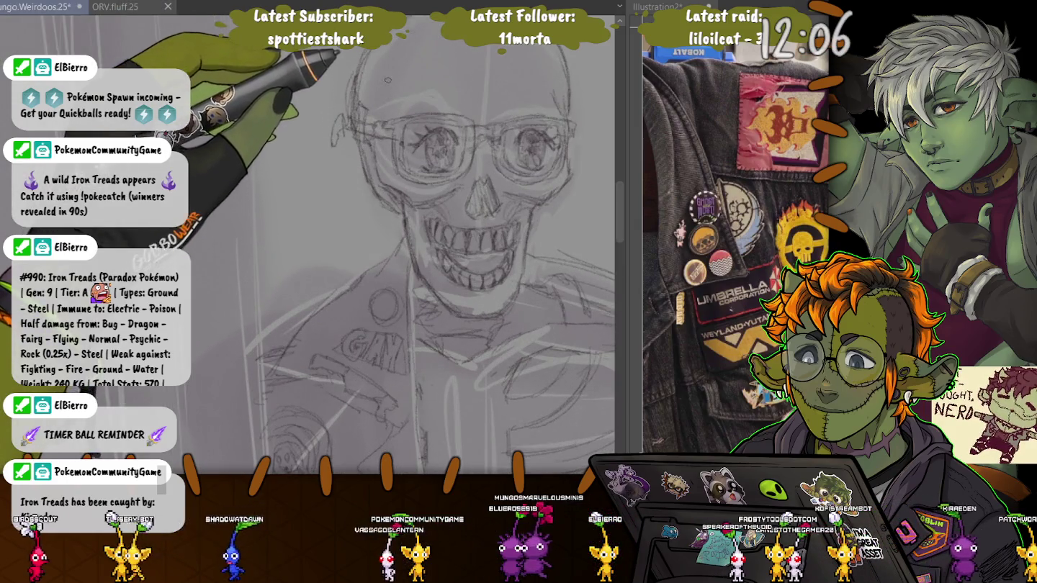
{"action": "scroll", "coordinate": [398, 92], "scroll_direction": "up", "scroll_amount": 2}
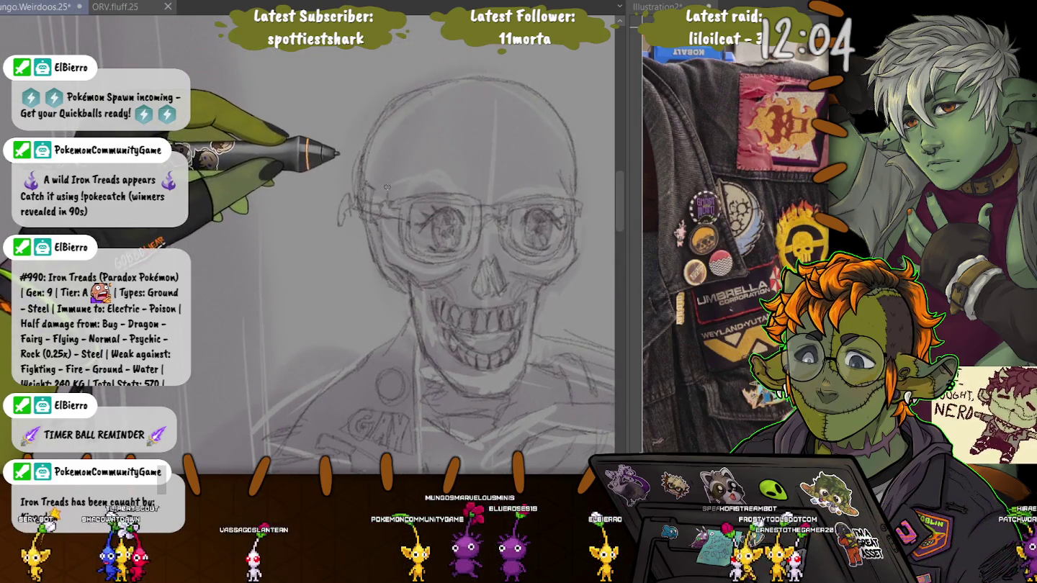
{"action": "scroll", "coordinate": [375, 186], "scroll_direction": "down", "scroll_amount": 3}
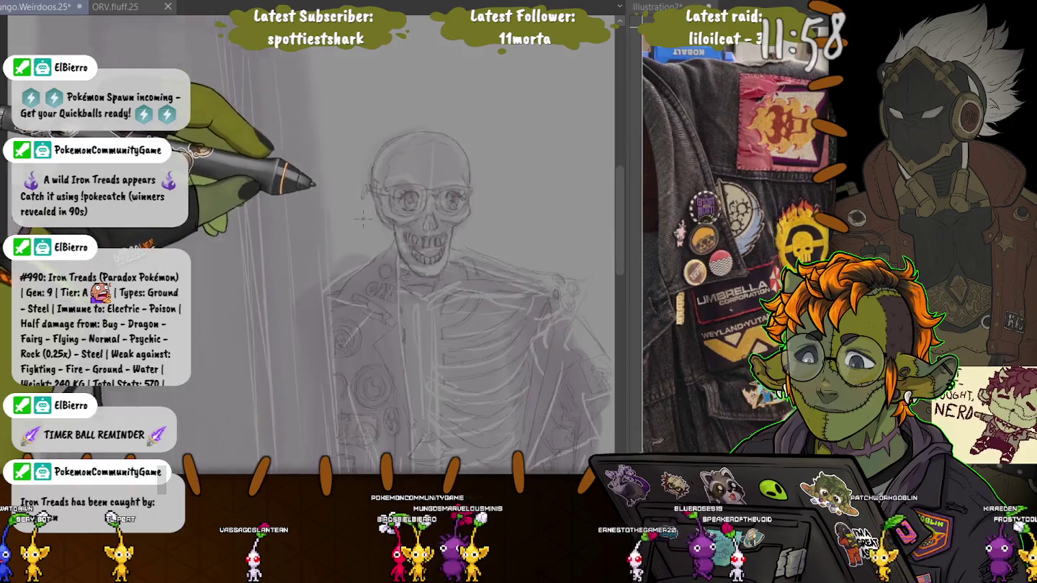
{"action": "scroll", "coordinate": [360, 232], "scroll_direction": "up", "scroll_amount": 2}
{"action": "scroll", "coordinate": [361, 231], "scroll_direction": "up", "scroll_amount": 1}
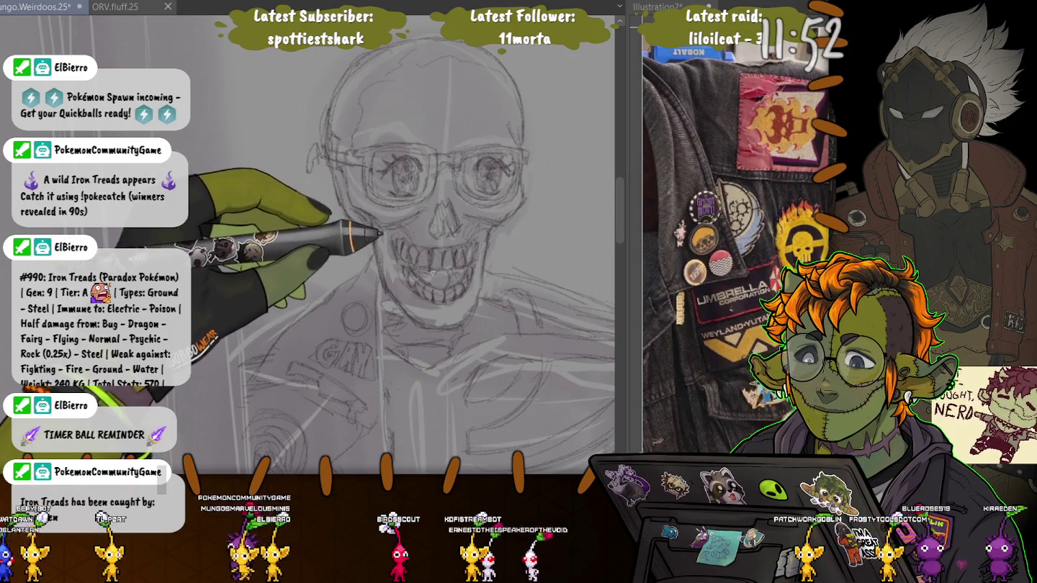
Scroll right across the canvas to the goblin in round glasses and the other lineup figures.
{"action": "scroll", "coordinate": [373, 260], "scroll_direction": "down", "scroll_amount": 3}
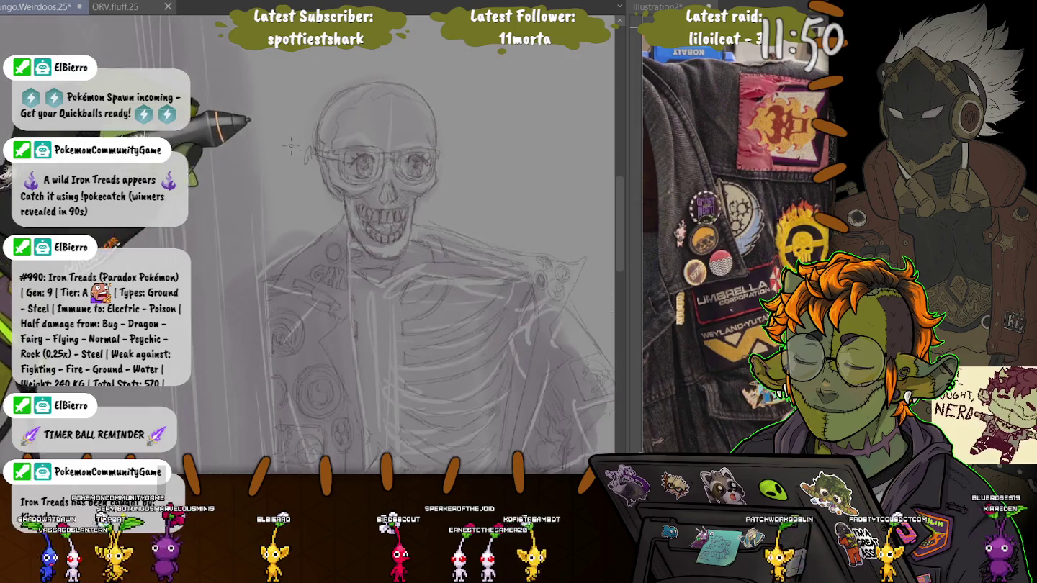
{"action": "scroll", "coordinate": [295, 252], "scroll_direction": "down", "scroll_amount": 2}
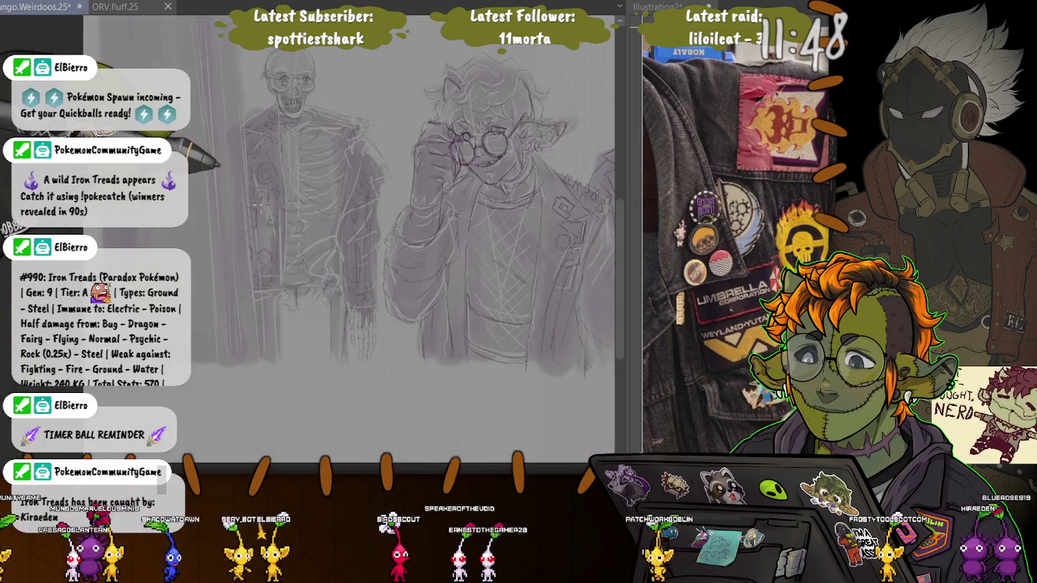
{"action": "scroll", "coordinate": [359, 245], "scroll_direction": "up", "scroll_amount": 2}
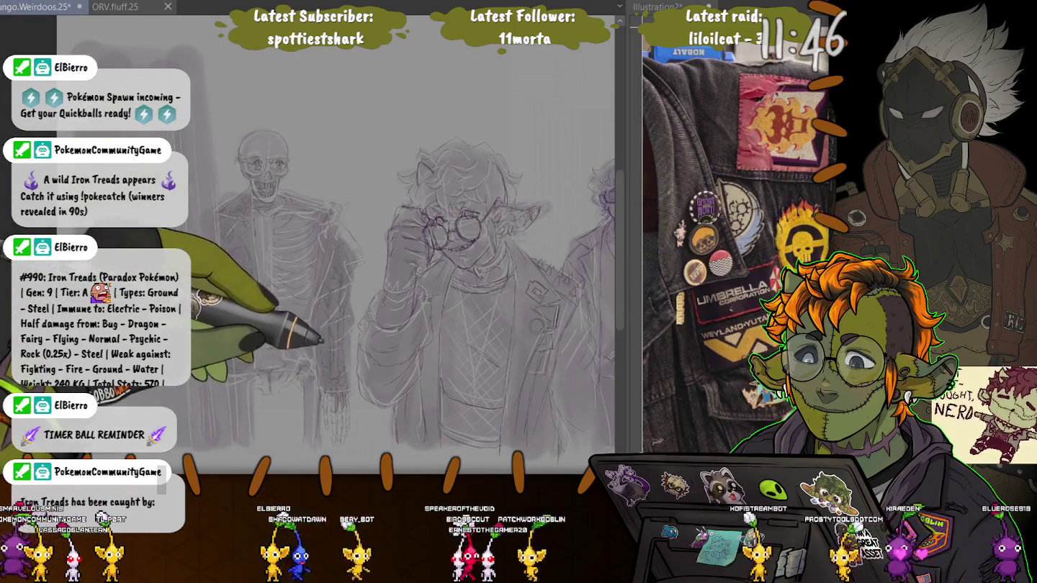
{"action": "scroll", "coordinate": [360, 244], "scroll_direction": "right", "scroll_amount": 3}
{"action": "scroll", "coordinate": [396, 245], "scroll_direction": "right", "scroll_amount": 2}
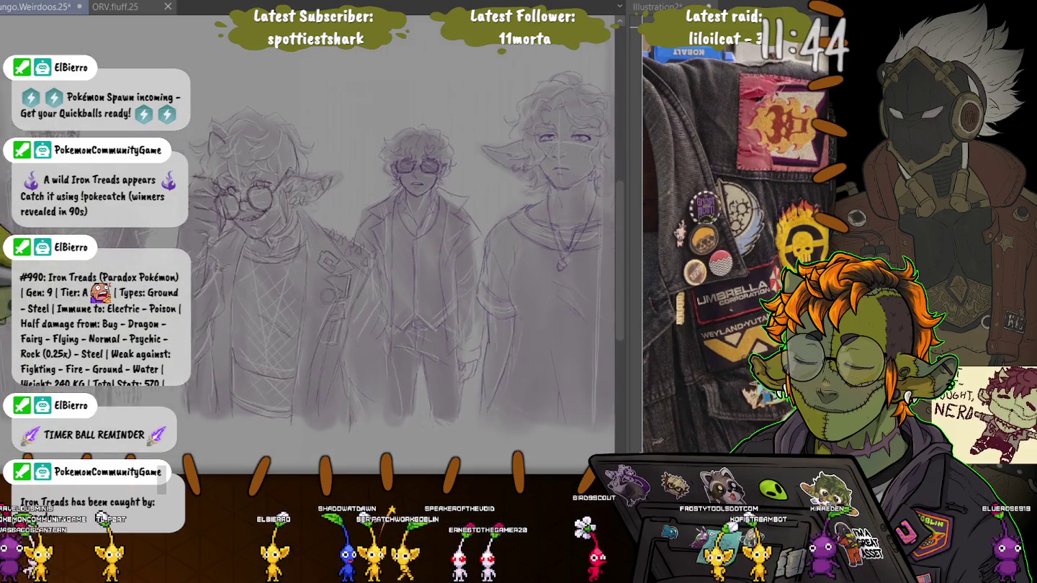
{"action": "scroll", "coordinate": [396, 245], "scroll_direction": "down", "scroll_amount": 1}
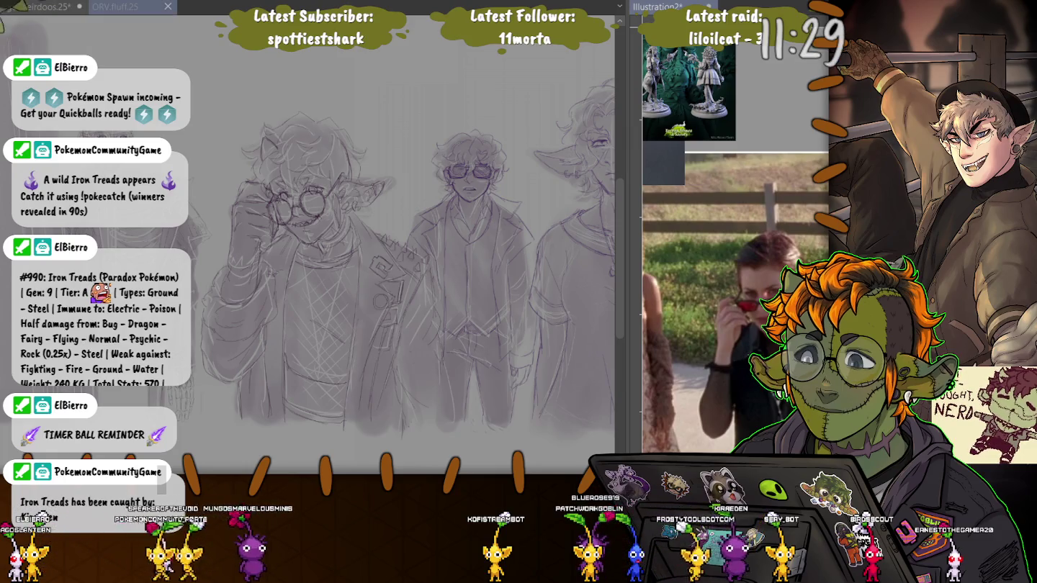
Look at the ORV.fluff.25 tab, return to the lineup sketch, and scroll left to the skeleton.
{"action": "left_click", "coordinate": [118, 7]}
{"action": "key", "text": "ctrl+Tab"}
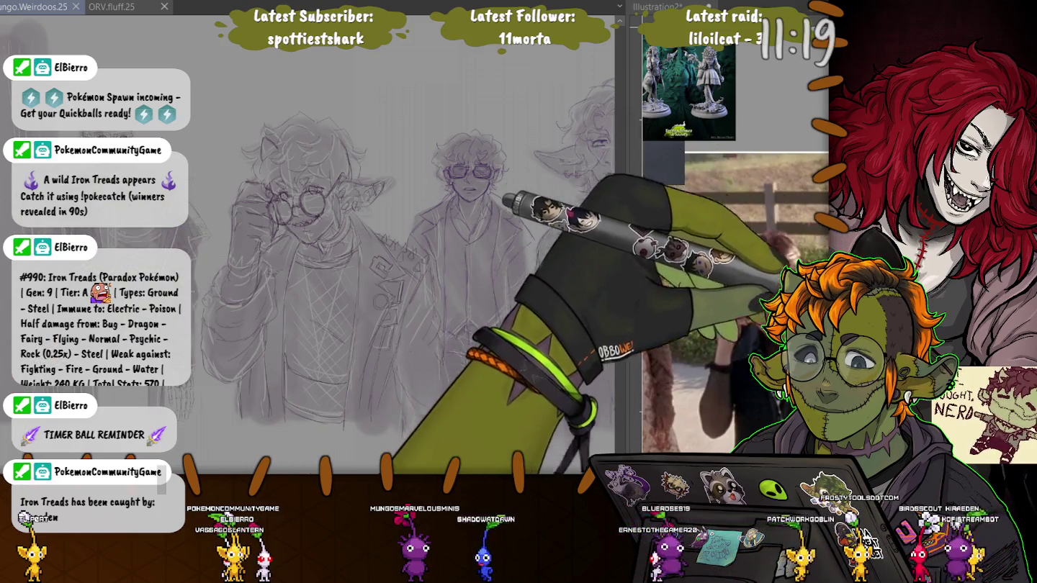
{"action": "scroll", "coordinate": [309, 245], "scroll_direction": "left", "scroll_amount": 3}
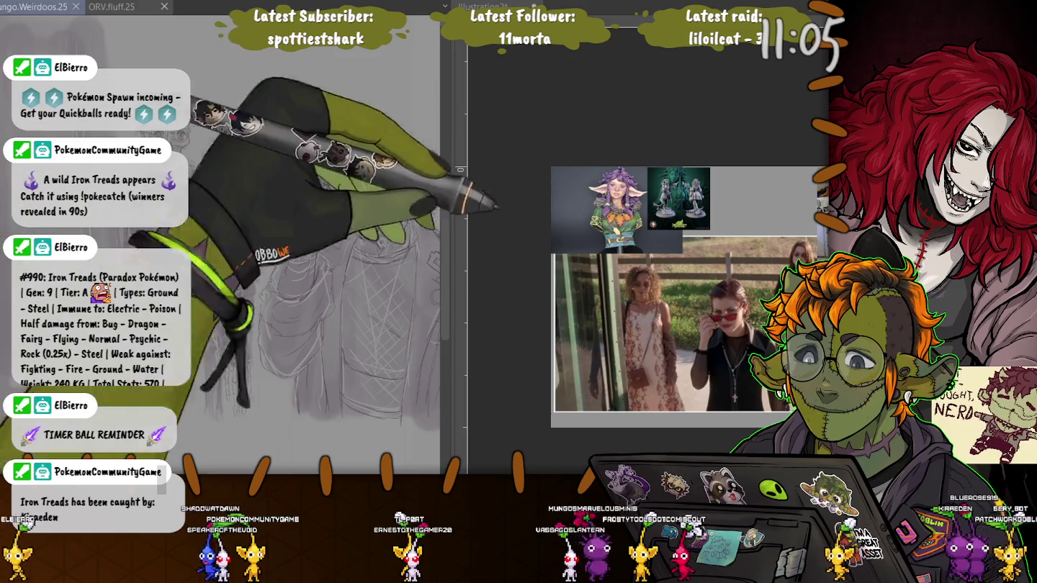
Paste the fence reference photo and position it translucently over the sketch.
{"action": "key", "text": "ctrl+v"}
{"action": "left_click_drag", "start_coordinate": [337, 347], "coordinate": [517, 424]}
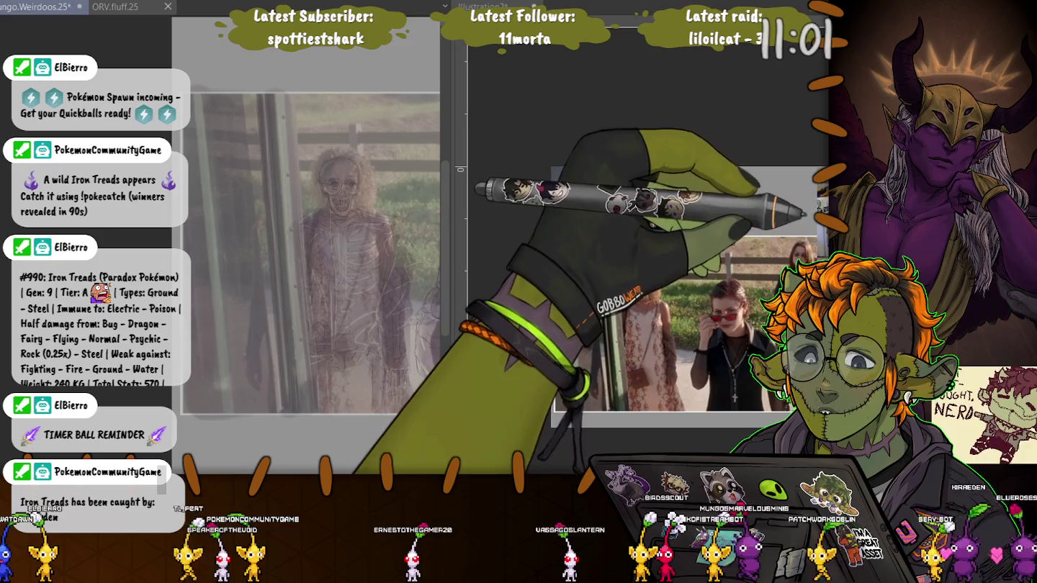
{"action": "key", "text": "ctrl+v"}
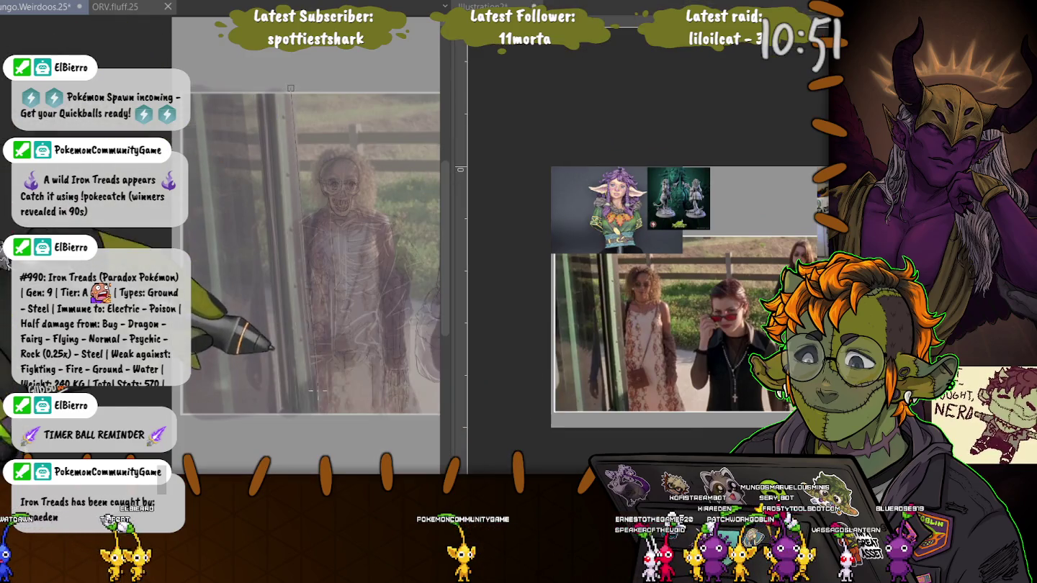
Rule a first straight vertical line down the full height of the canvas.
{"action": "scroll", "coordinate": [290, 88], "scroll_direction": "up", "scroll_amount": 2}
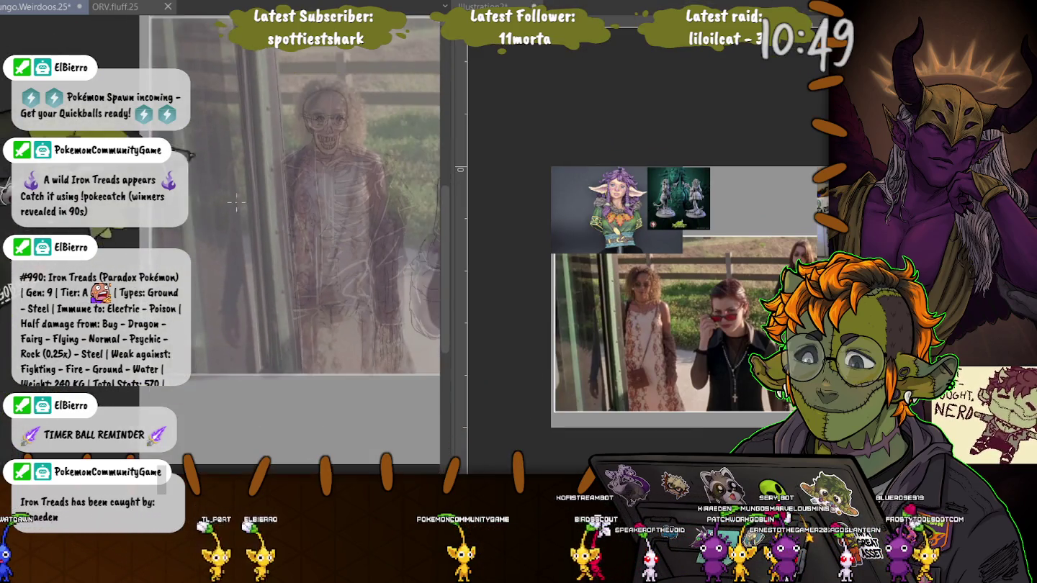
{"action": "scroll", "coordinate": [295, 224], "scroll_direction": "up", "scroll_amount": 1}
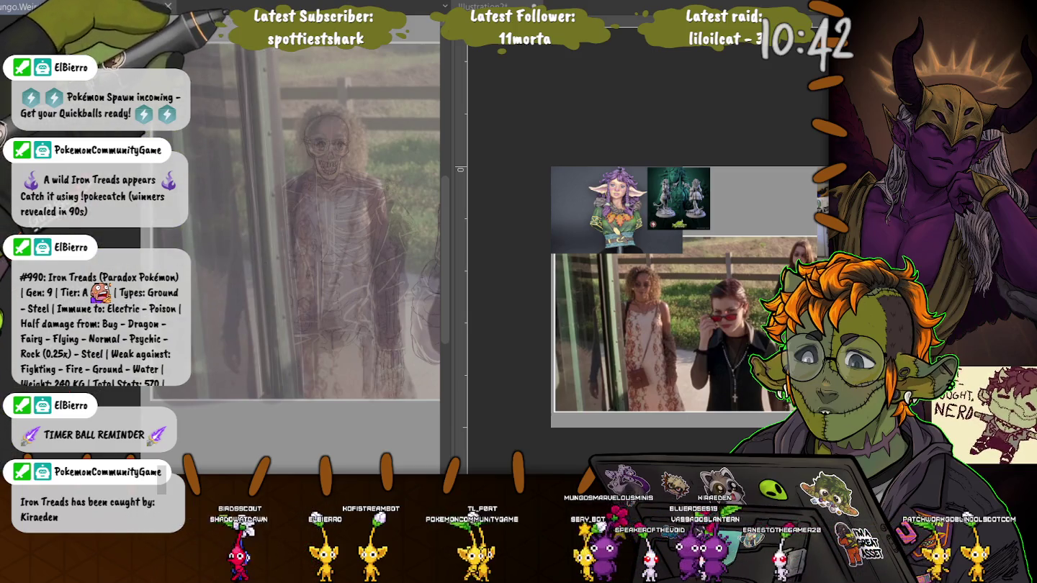
{"action": "left_click_drag", "start_coordinate": [275, 45], "coordinate": [303, 399]}
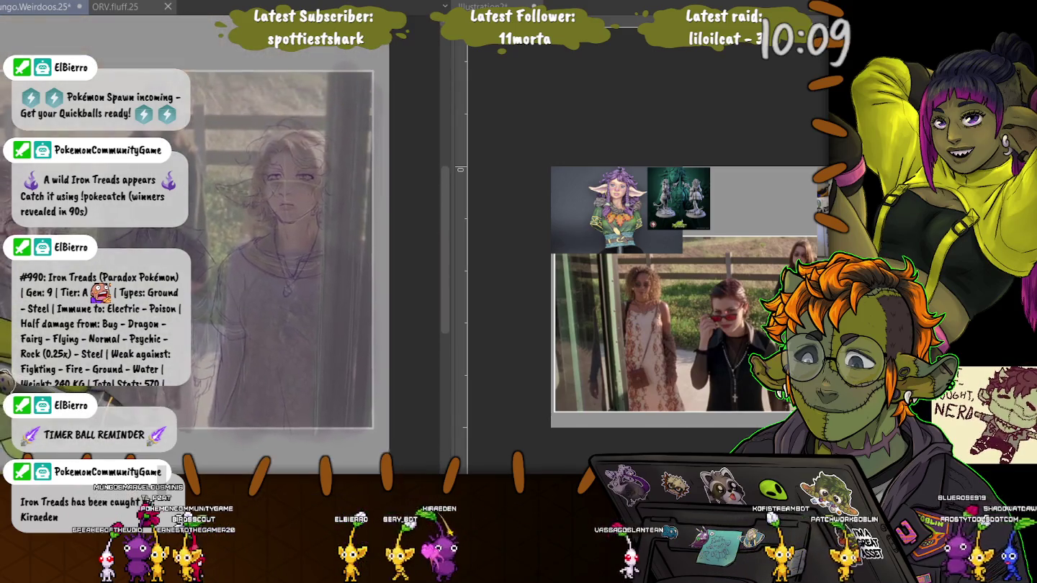
Rule five parallel vertical doorframe lines beside the right-hand figure.
{"action": "left_click_drag", "start_coordinate": [316, 429], "coordinate": [333, 64]}
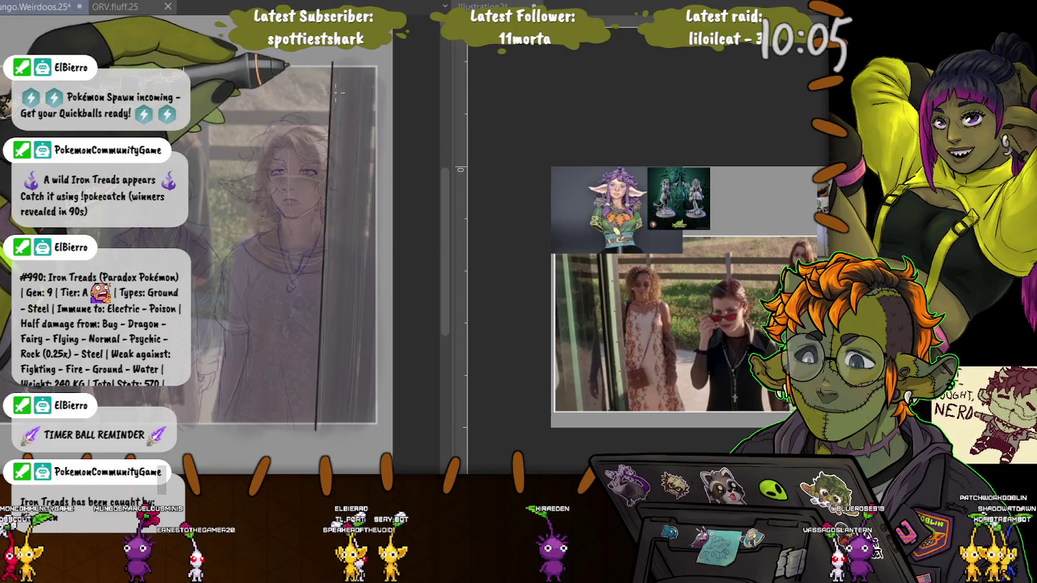
{"action": "left_click_drag", "start_coordinate": [341, 62], "coordinate": [325, 431]}
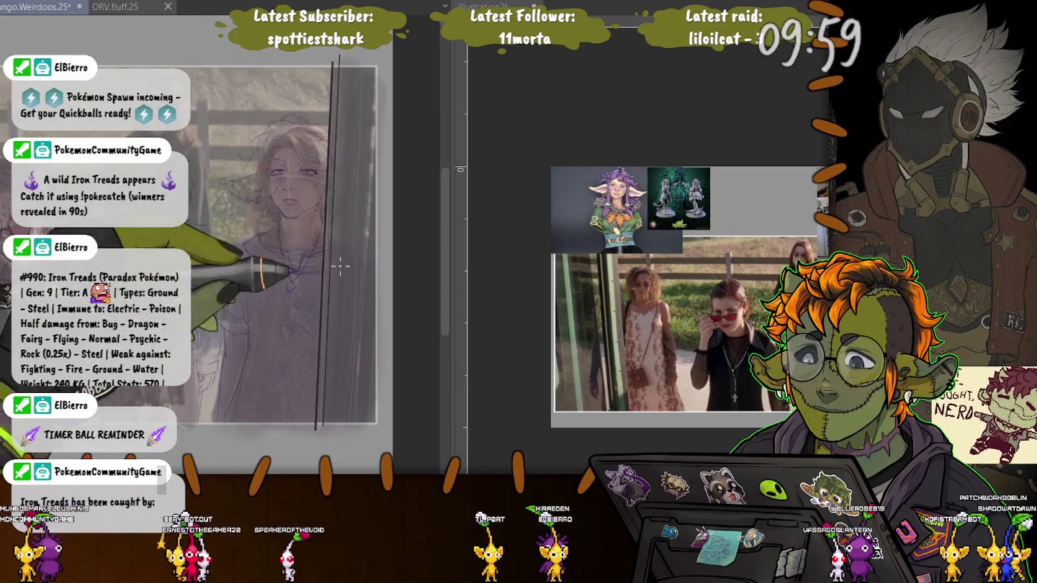
{"action": "left_click_drag", "start_coordinate": [354, 48], "coordinate": [339, 424]}
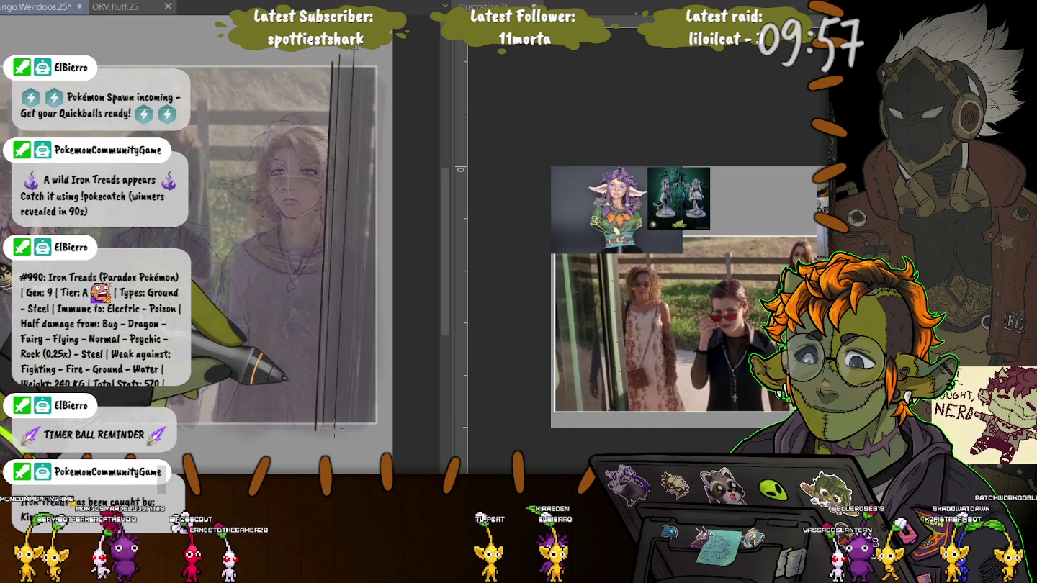
{"action": "left_click_drag", "start_coordinate": [360, 53], "coordinate": [344, 429]}
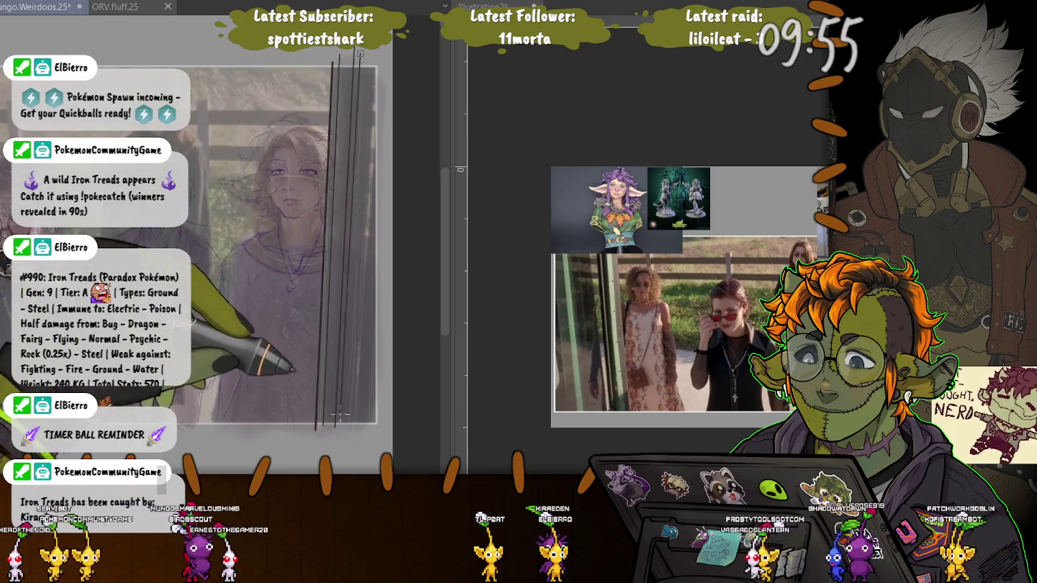
{"action": "left_click_drag", "start_coordinate": [359, 54], "coordinate": [347, 427]}
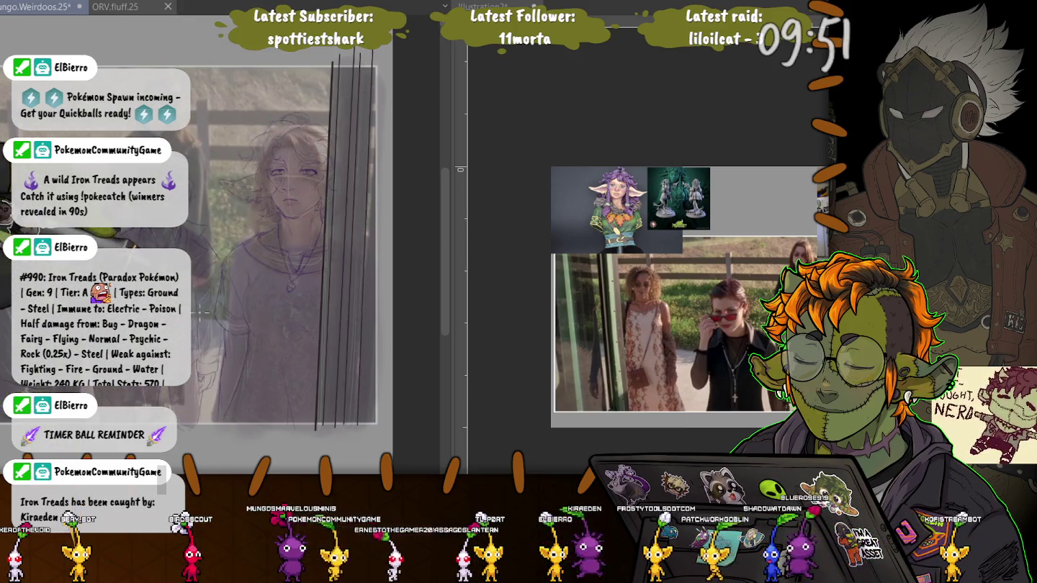
Bring up the translucent reference photo over the skeleton and zoom in for comparison.
{"action": "scroll", "coordinate": [203, 312], "scroll_direction": "up", "scroll_amount": 1}
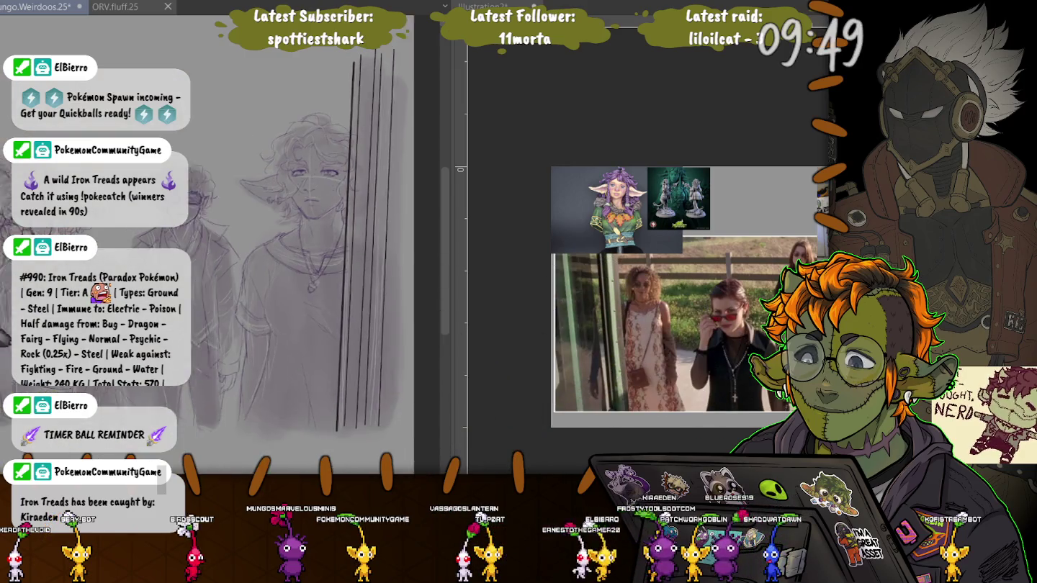
{"action": "key", "text": "ctrl+Tab"}
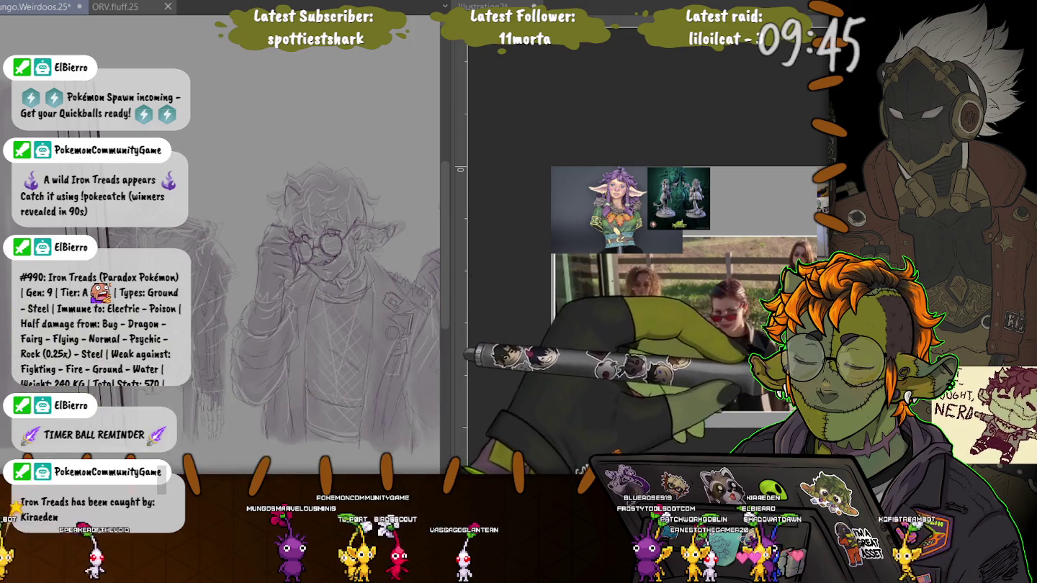
{"action": "key", "text": "ctrl+Tab"}
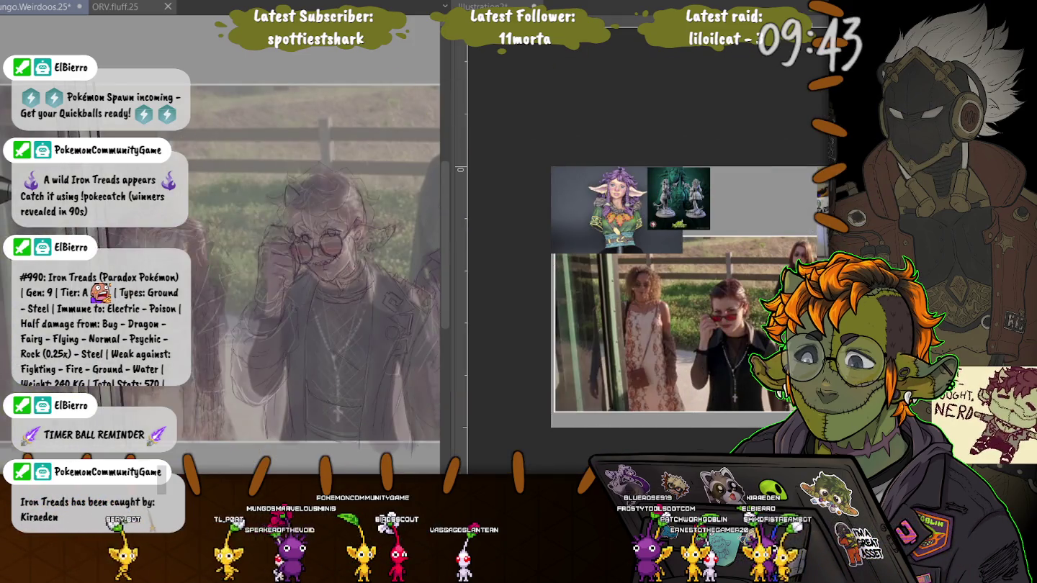
{"action": "scroll", "coordinate": [238, 288], "scroll_direction": "up", "scroll_amount": 2}
{"action": "scroll", "coordinate": [310, 302], "scroll_direction": "up", "scroll_amount": 3}
{"action": "scroll", "coordinate": [310, 302], "scroll_direction": "up", "scroll_amount": 3}
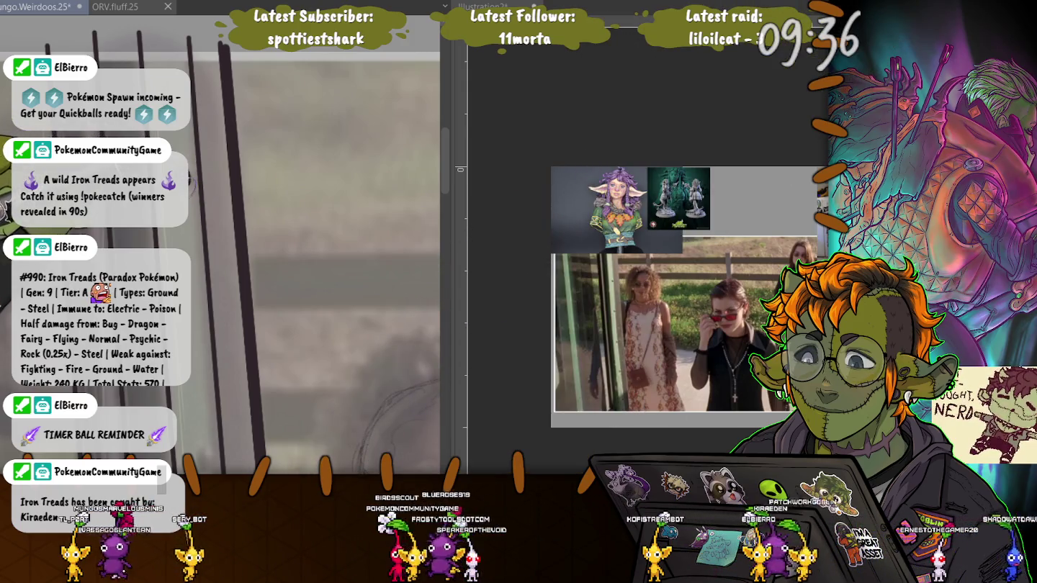
Zoom back out to show the whole three-figure lineup with its doorframe lines.
{"action": "scroll", "coordinate": [225, 155], "scroll_direction": "down", "scroll_amount": 2}
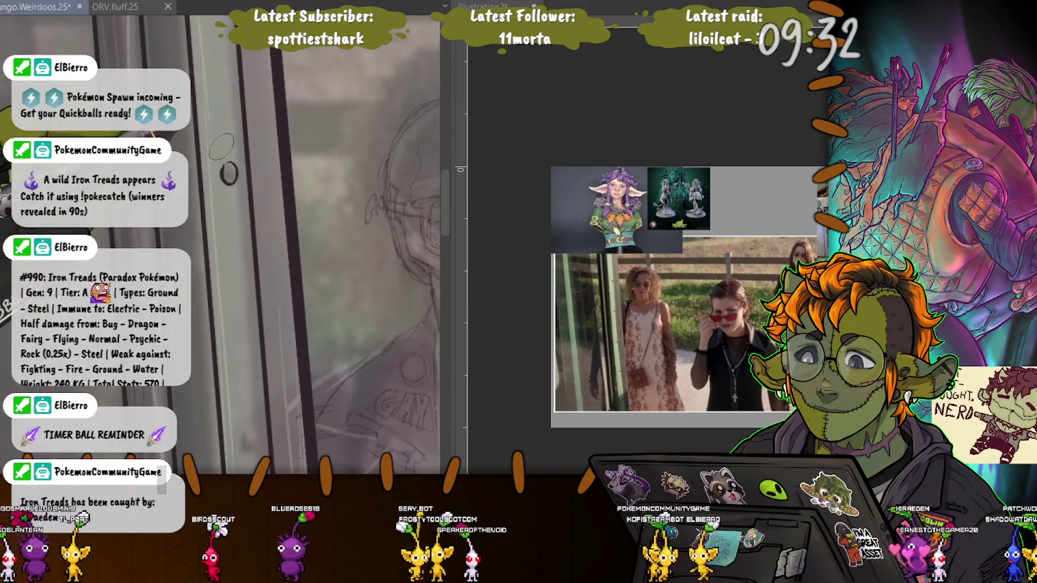
{"action": "scroll", "coordinate": [230, 173], "scroll_direction": "down", "scroll_amount": 3}
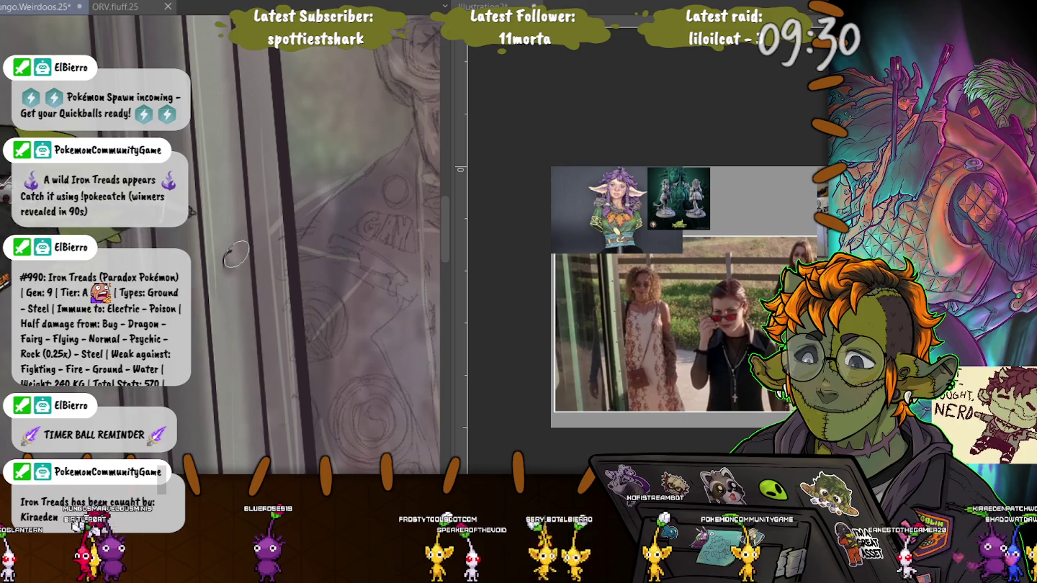
{"action": "scroll", "coordinate": [230, 173], "scroll_direction": "down", "scroll_amount": 3}
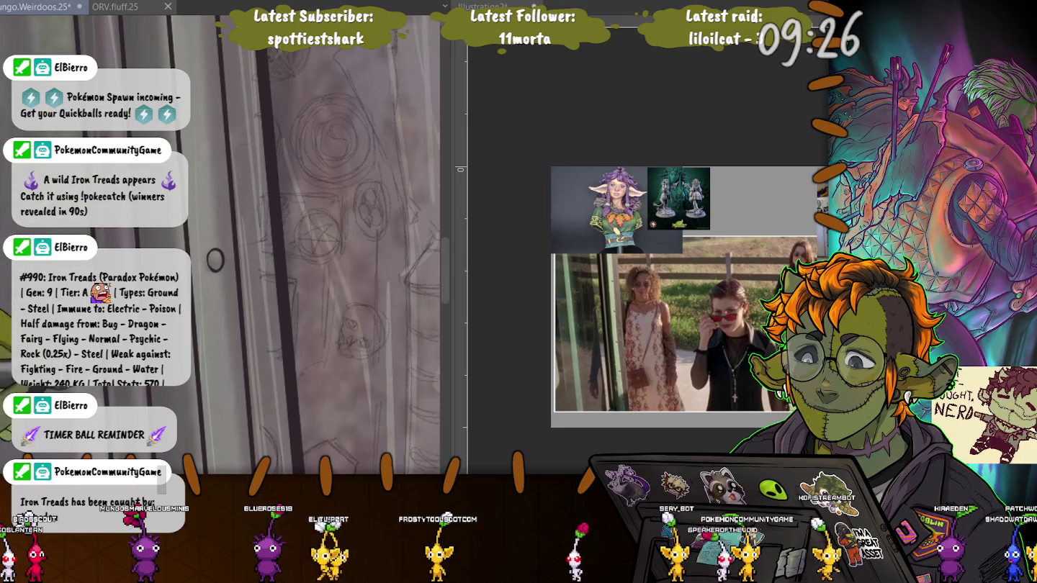
{"action": "scroll", "coordinate": [216, 259], "scroll_direction": "down", "scroll_amount": 3}
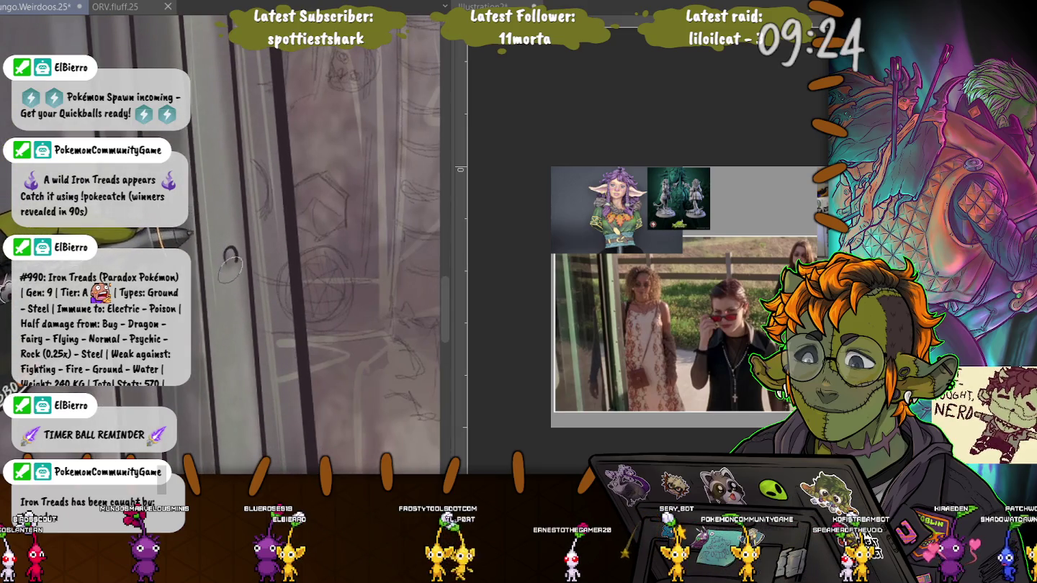
{"action": "scroll", "coordinate": [204, 189], "scroll_direction": "down", "scroll_amount": 3}
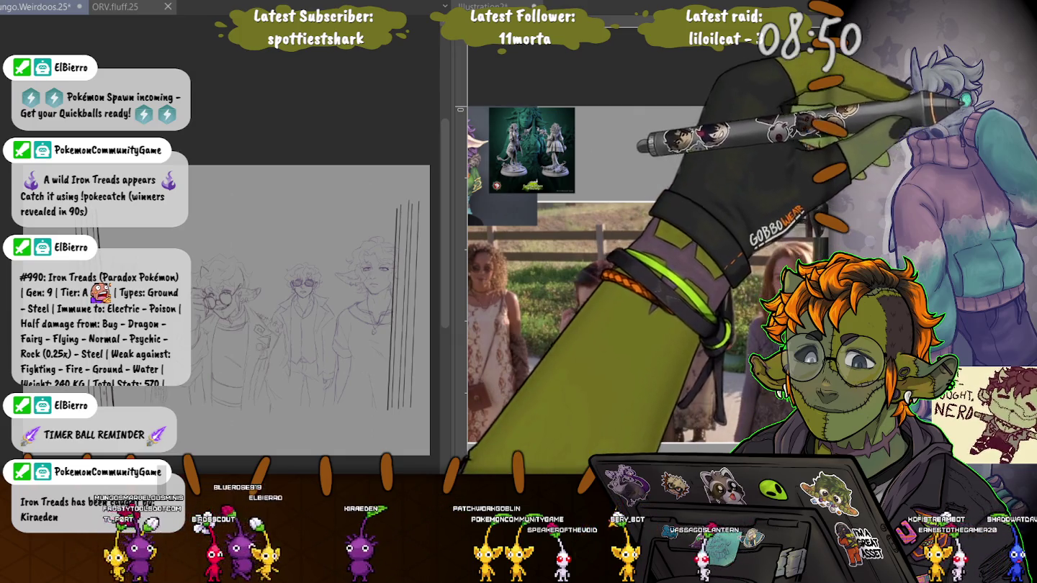
Zoom in three levels, pan across the lineup figures, and deselect with Ctrl+D.
{"action": "key", "text": "ctrl+plus"}
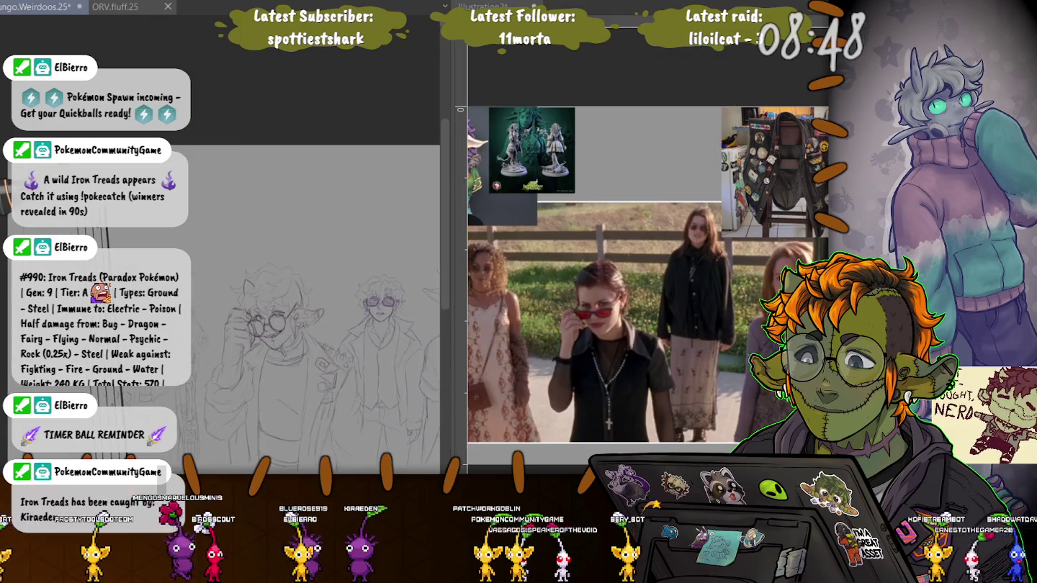
{"action": "key", "text": "ctrl+plus"}
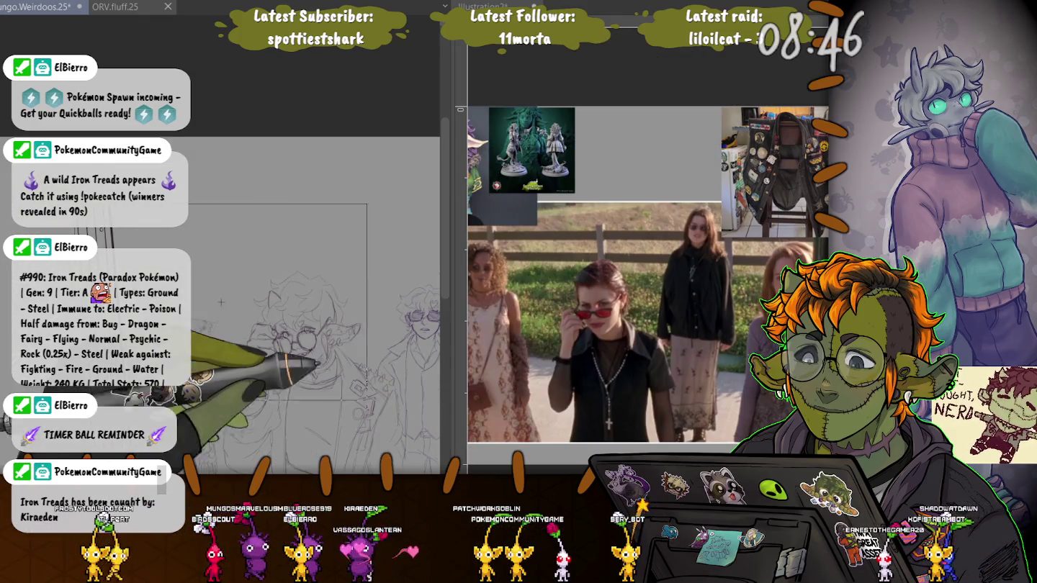
{"action": "key", "text": "ctrl+plus"}
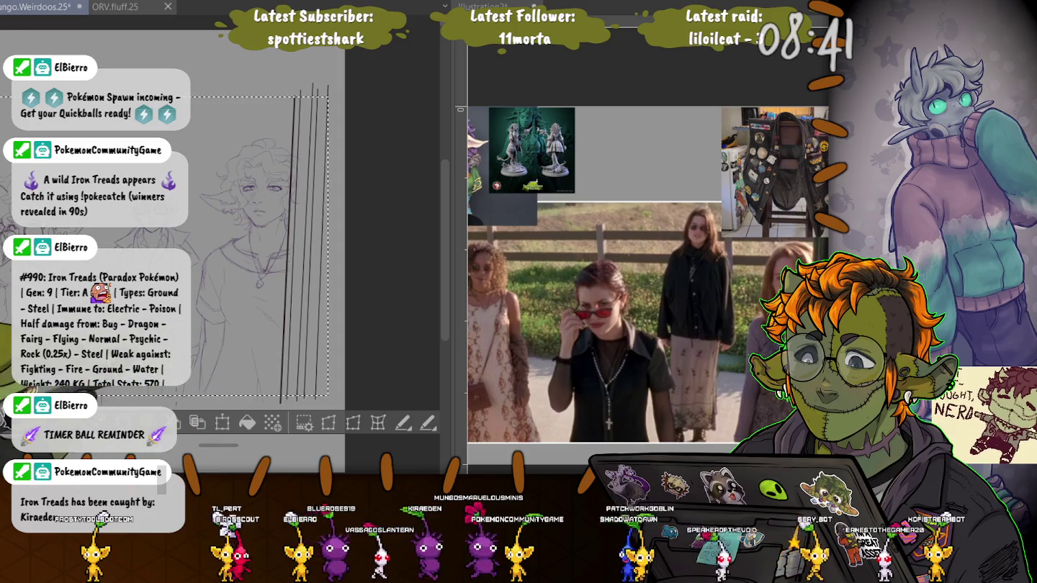
{"action": "scroll", "coordinate": [221, 252], "scroll_direction": "right", "scroll_amount": 5}
{"action": "scroll", "coordinate": [221, 252], "scroll_direction": "right", "scroll_amount": 5}
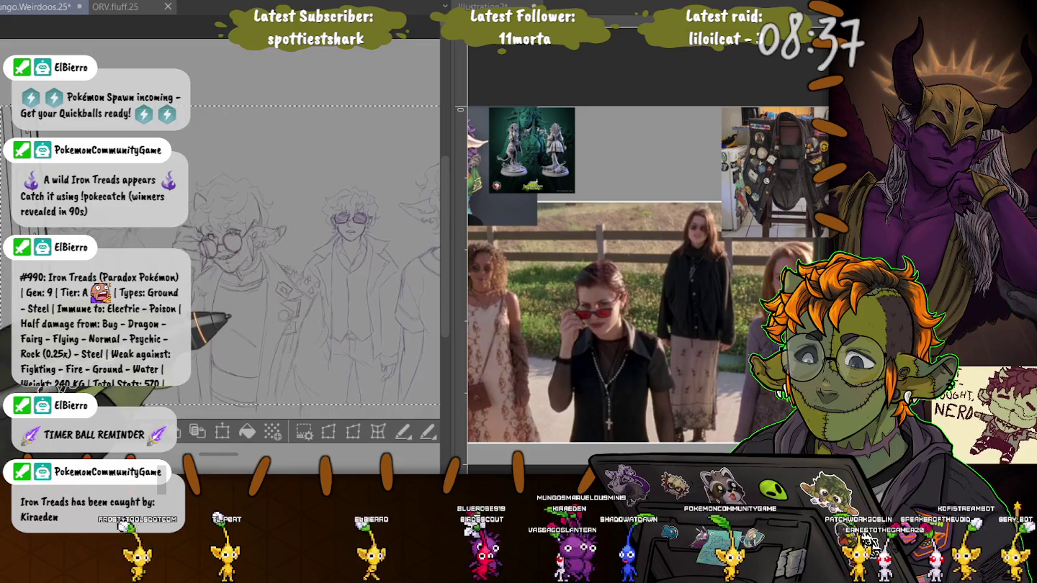
{"action": "scroll", "coordinate": [217, 238], "scroll_direction": "right", "scroll_amount": 3}
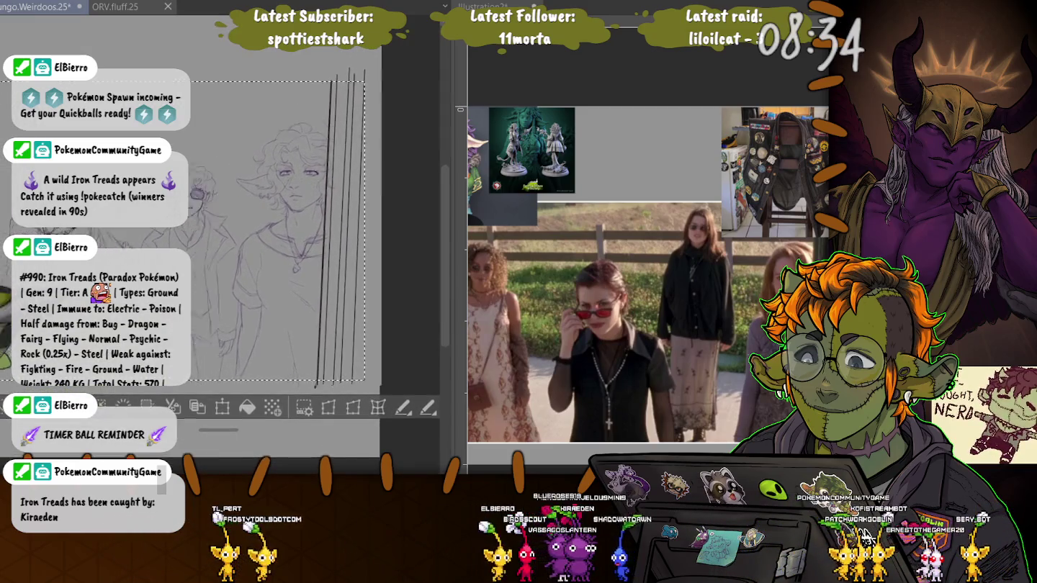
{"action": "scroll", "coordinate": [302, 252], "scroll_direction": "left", "scroll_amount": 5}
{"action": "scroll", "coordinate": [303, 252], "scroll_direction": "right", "scroll_amount": 3}
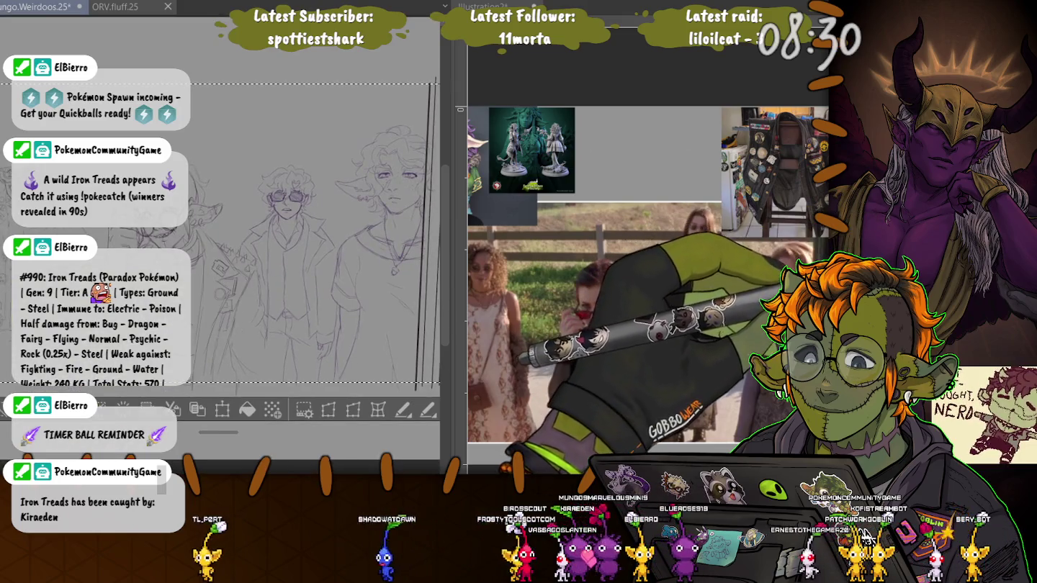
{"action": "key", "text": "ctrl+d"}
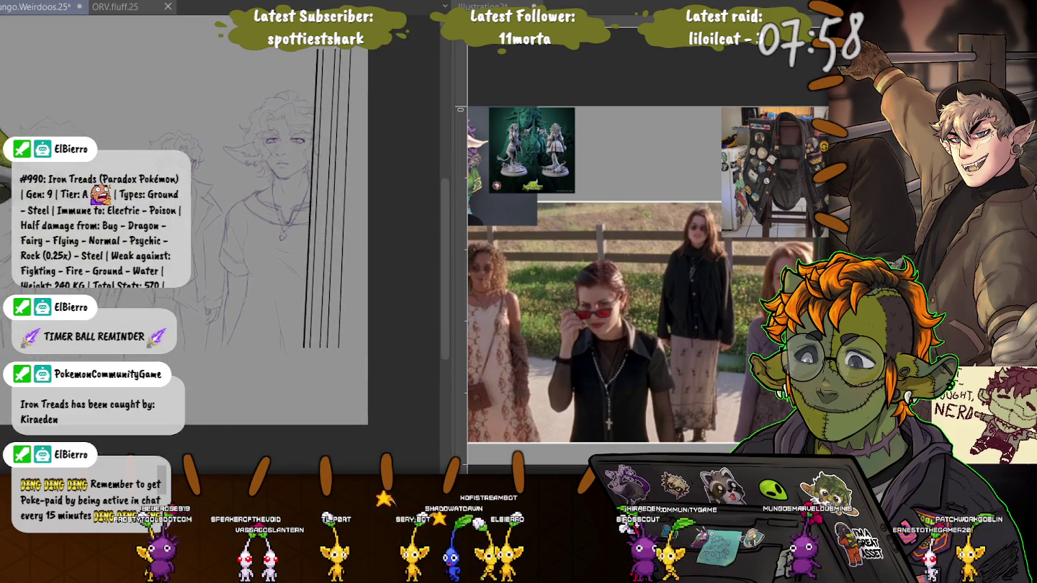
Pan from the character sketches to the skeleton and zoom in on its glasses-wearing skull.
{"action": "scroll", "coordinate": [223, 237], "scroll_direction": "left", "scroll_amount": 3}
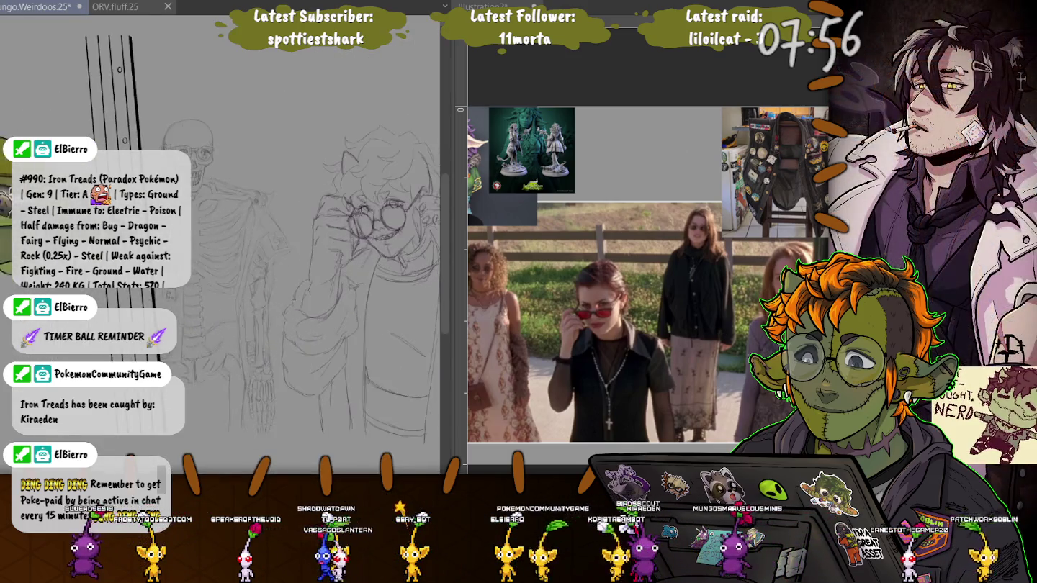
{"action": "scroll", "coordinate": [223, 238], "scroll_direction": "left", "scroll_amount": 5}
{"action": "scroll", "coordinate": [274, 217], "scroll_direction": "up", "scroll_amount": 3}
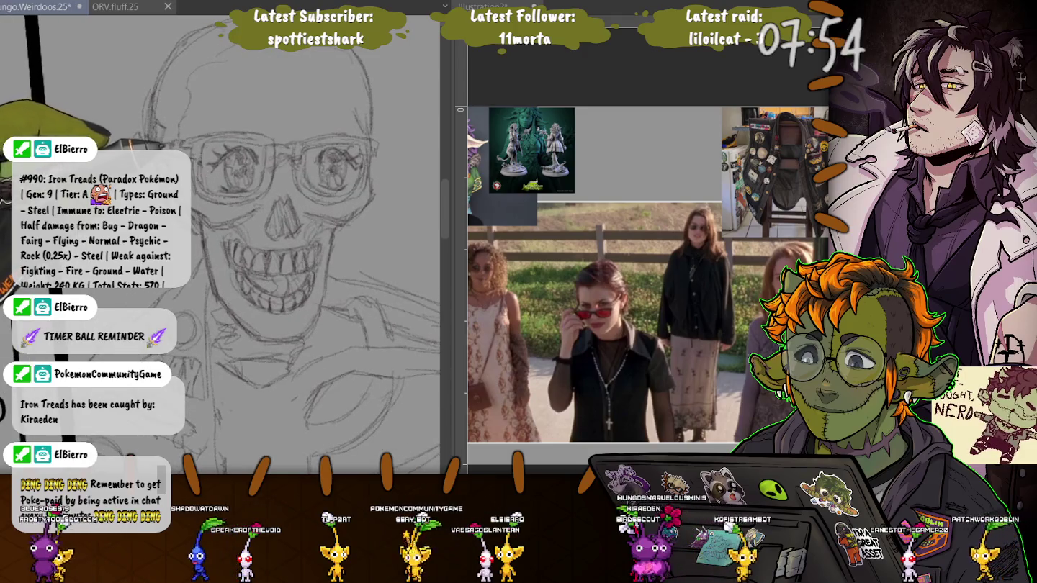
{"action": "scroll", "coordinate": [223, 236], "scroll_direction": "down", "scroll_amount": 2}
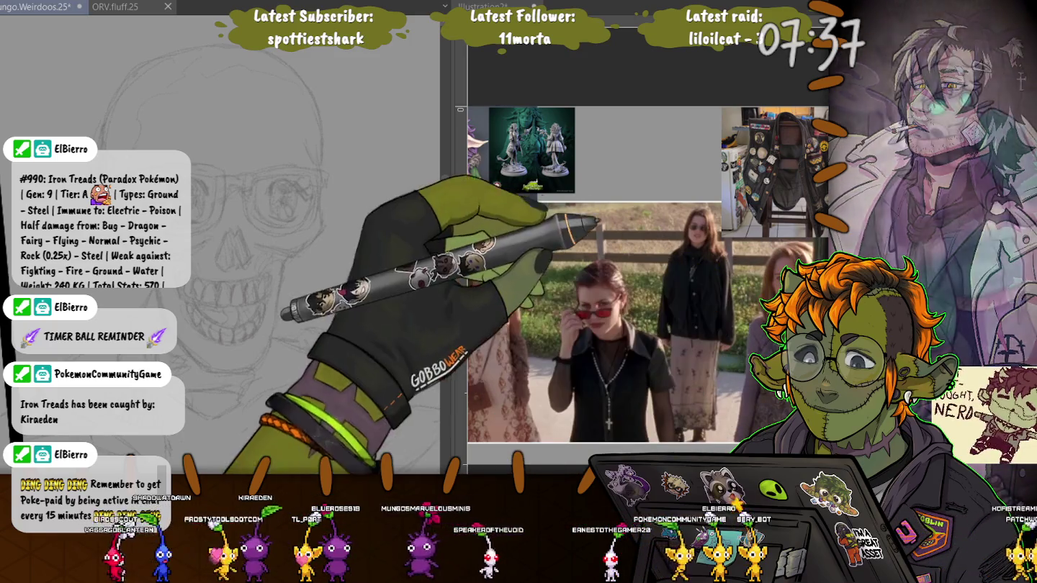
{"action": "key", "text": "ctrl+z"}
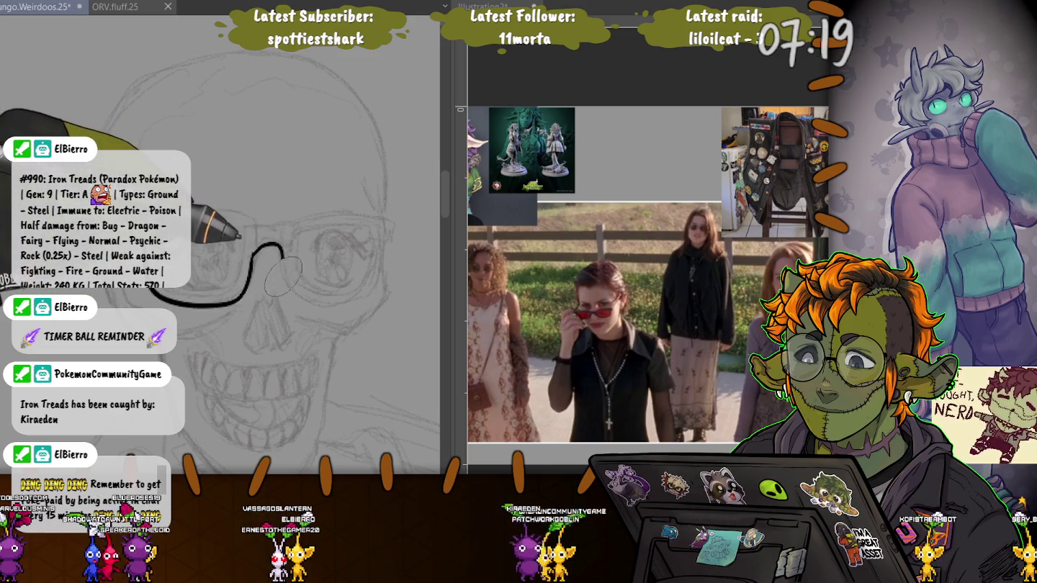
Ink the lower edge of the glasses and both cheekbone lines in bold black.
{"action": "mouse_move", "coordinate": [297, 291]}
{"action": "left_mouse_down"}
{"action": "mouse_move", "coordinate": [389, 242]}
{"action": "mouse_move", "coordinate": [390, 227]}
{"action": "left_mouse_up"}
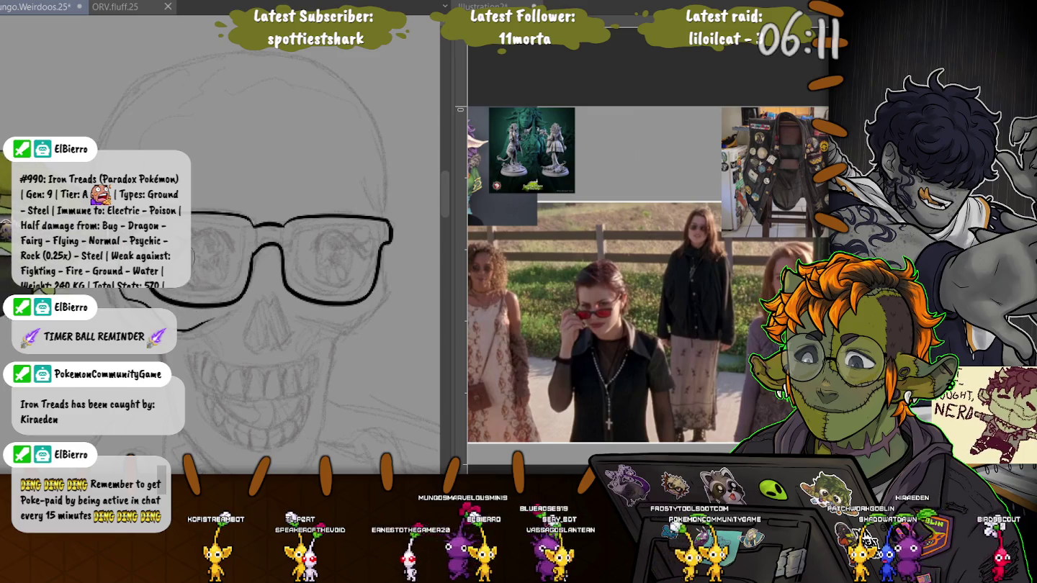
{"action": "left_click_drag", "start_coordinate": [186, 325], "coordinate": [194, 353]}
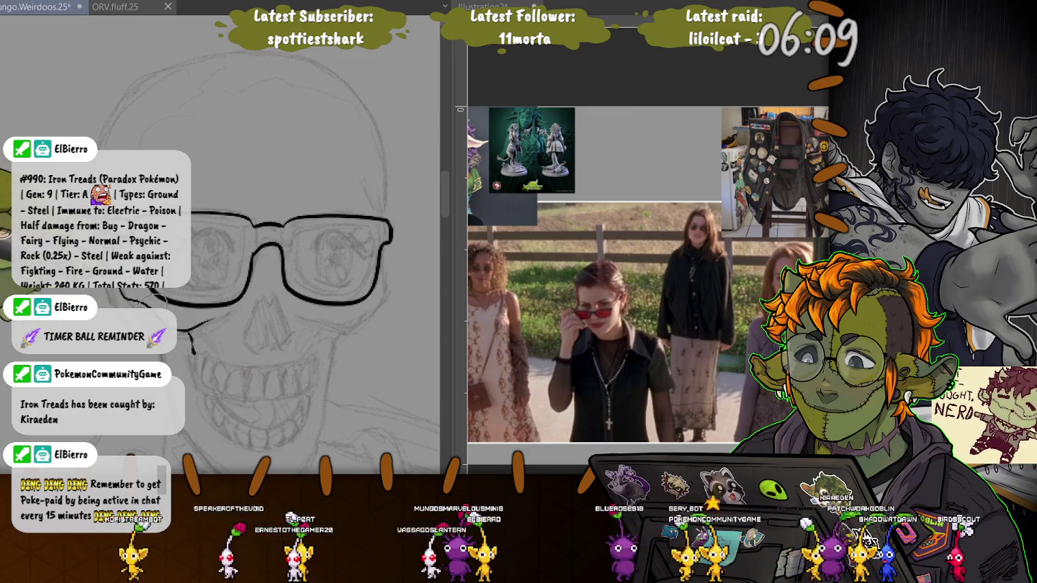
{"action": "left_click_drag", "start_coordinate": [317, 328], "coordinate": [315, 353]}
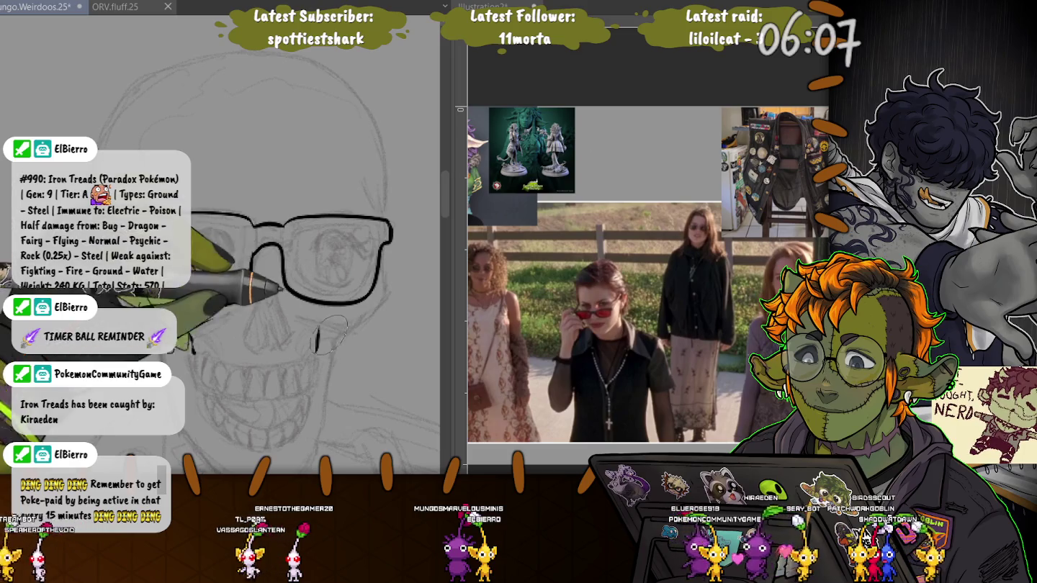
{"action": "left_click_drag", "start_coordinate": [185, 329], "coordinate": [222, 336]}
{"action": "left_click_drag", "start_coordinate": [315, 333], "coordinate": [377, 300]}
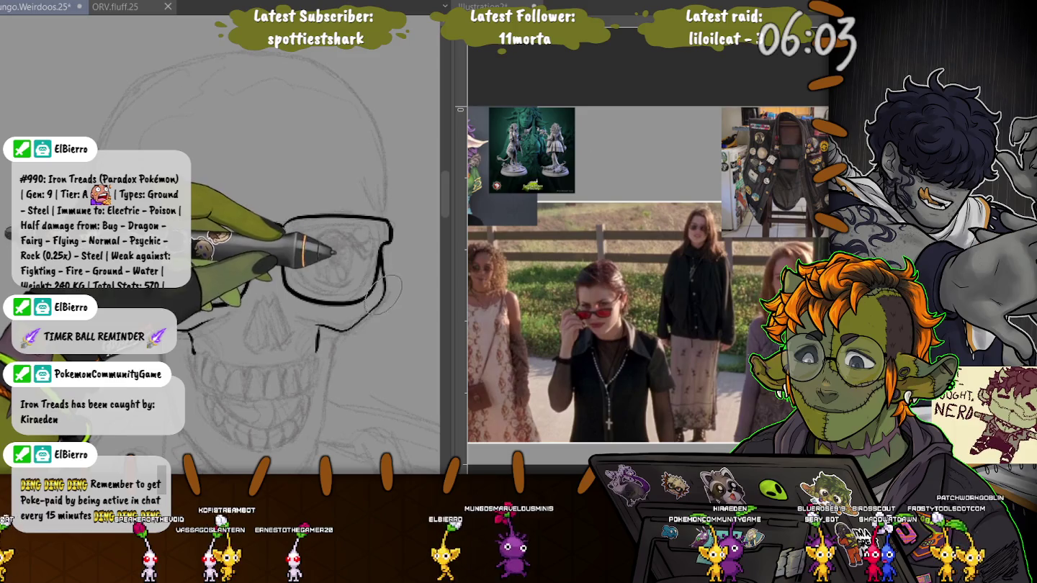
{"action": "left_click_drag", "start_coordinate": [381, 292], "coordinate": [392, 241]}
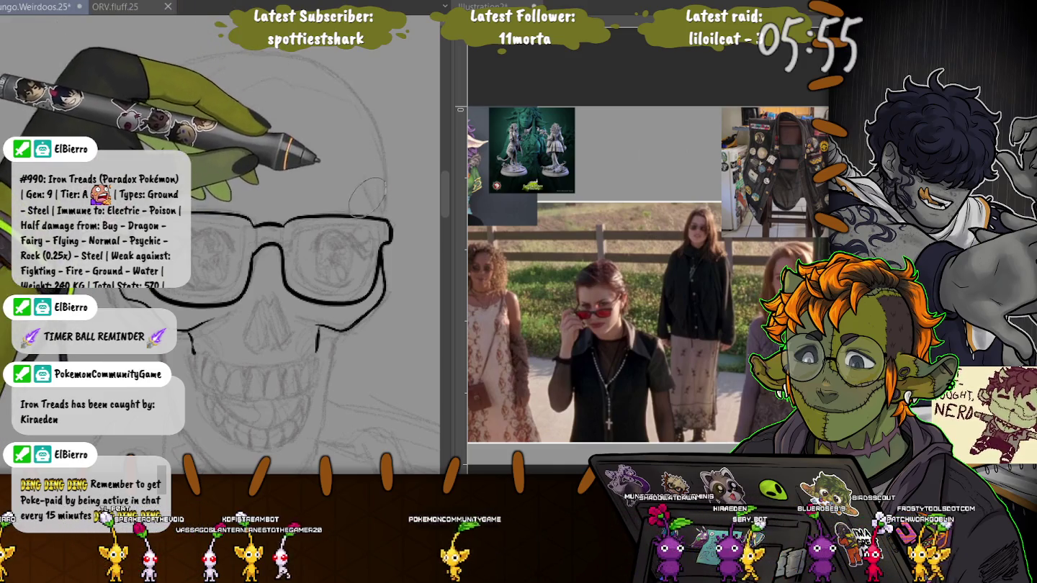
Ink the skull's right side and top outline, redrawing the top stroke, then the nose.
{"action": "left_click_drag", "start_coordinate": [379, 155], "coordinate": [386, 211]}
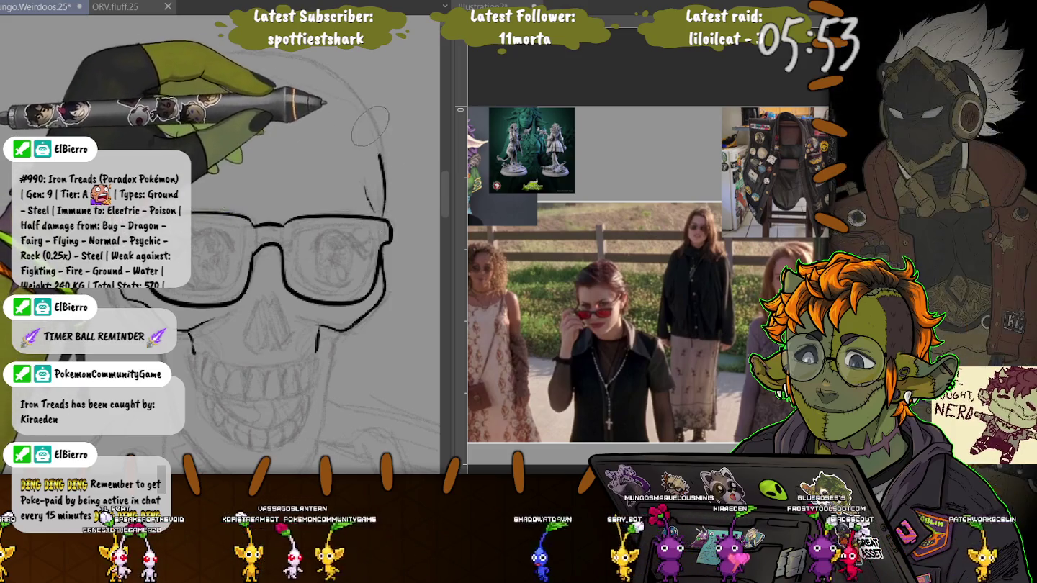
{"action": "left_click_drag", "start_coordinate": [376, 137], "coordinate": [137, 72]}
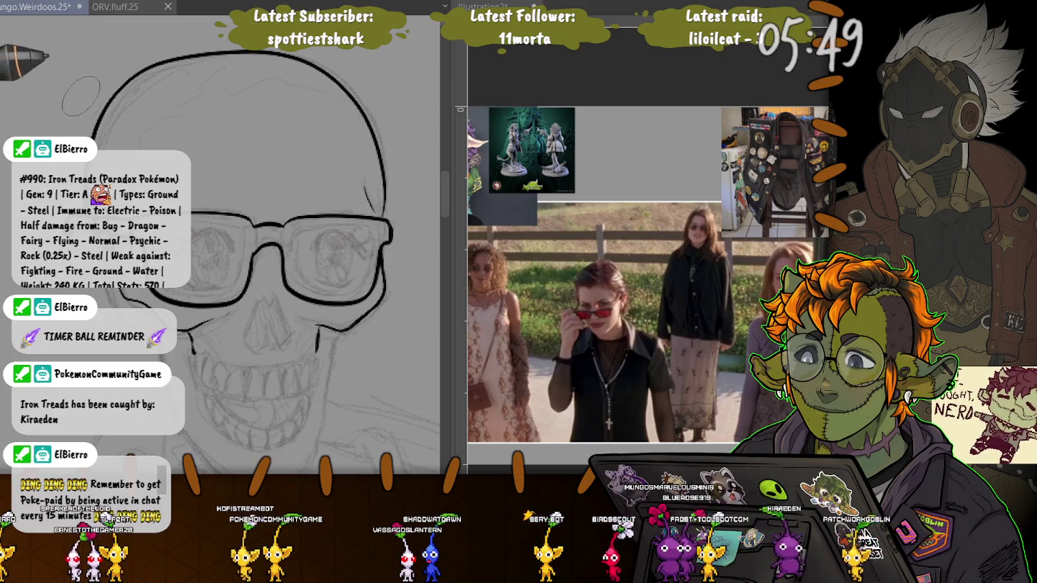
{"action": "key", "text": "ctrl+z"}
{"action": "mouse_move", "coordinate": [139, 79]}
{"action": "left_mouse_down"}
{"action": "mouse_move", "coordinate": [374, 123]}
{"action": "mouse_move", "coordinate": [389, 191]}
{"action": "left_mouse_up"}
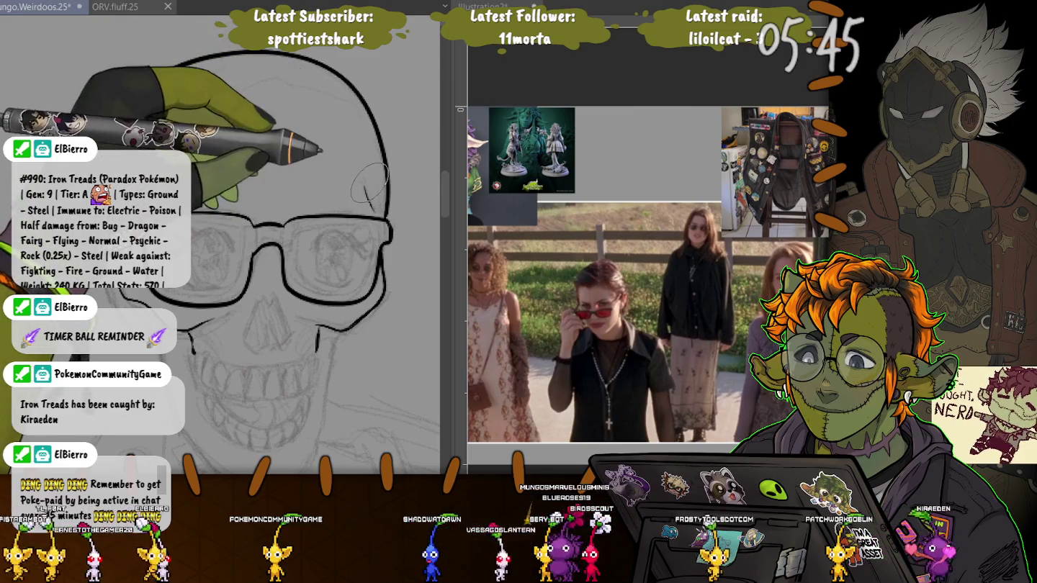
{"action": "left_click_drag", "start_coordinate": [170, 68], "coordinate": [98, 155]}
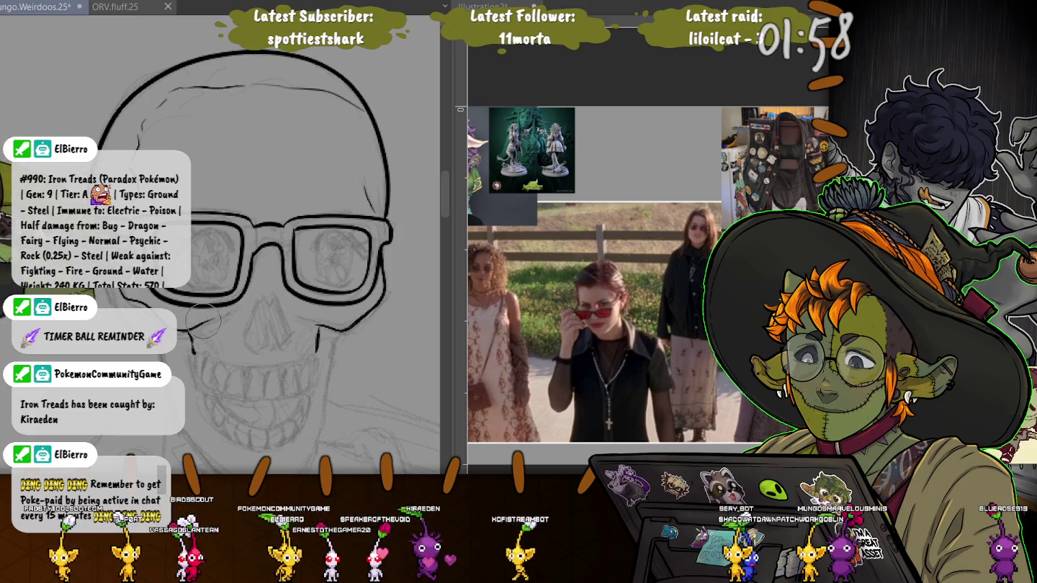
{"action": "mouse_move", "coordinate": [261, 302]}
{"action": "left_mouse_down"}
{"action": "mouse_move", "coordinate": [246, 343]}
{"action": "mouse_move", "coordinate": [272, 339]}
{"action": "mouse_move", "coordinate": [277, 296]}
{"action": "left_mouse_up"}
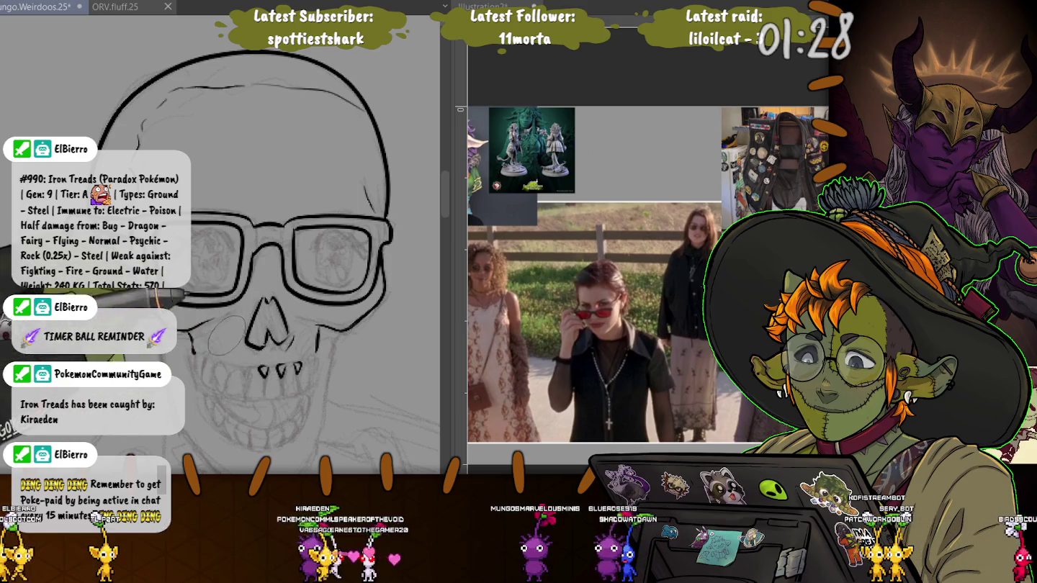
Ink the small left teeth and their lower edge, redoing a stray tooth, then outline the nose.
{"action": "mouse_move", "coordinate": [242, 366]}
{"action": "left_mouse_down"}
{"action": "mouse_move", "coordinate": [250, 378]}
{"action": "mouse_move", "coordinate": [206, 379]}
{"action": "left_mouse_up"}
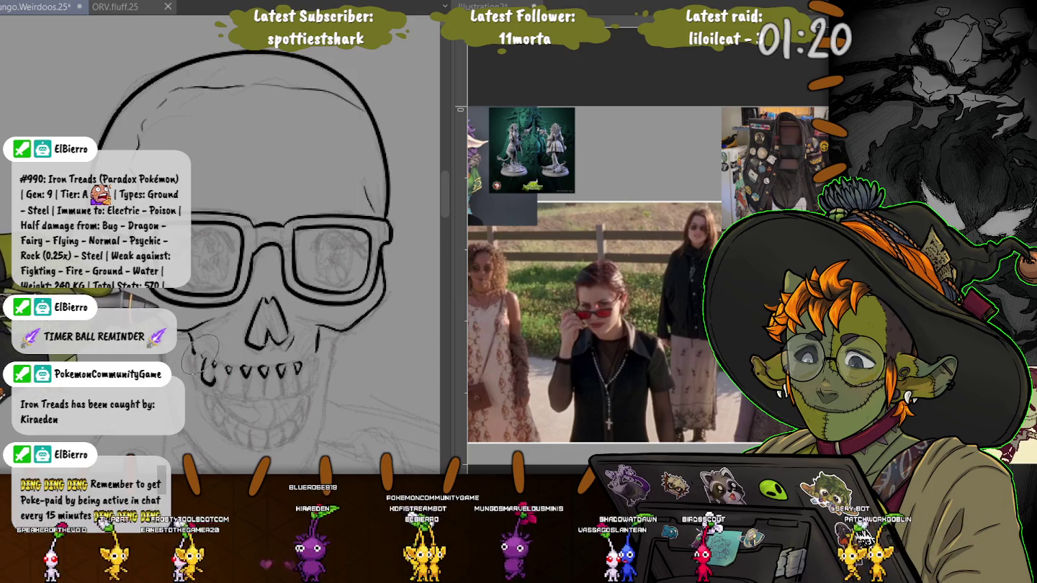
{"action": "left_click_drag", "start_coordinate": [196, 362], "coordinate": [215, 387]}
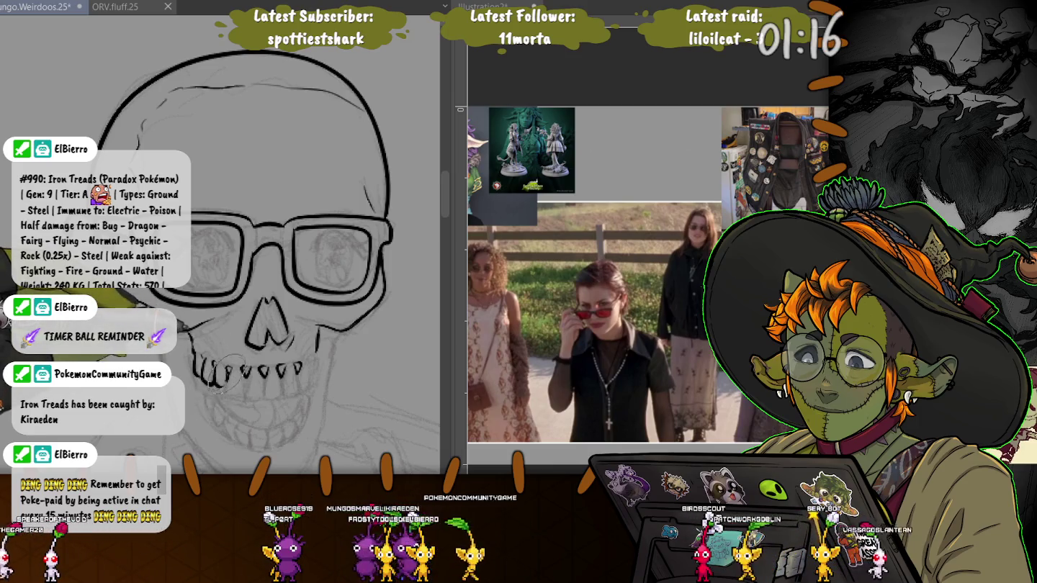
{"action": "key", "text": "ctrl+z"}
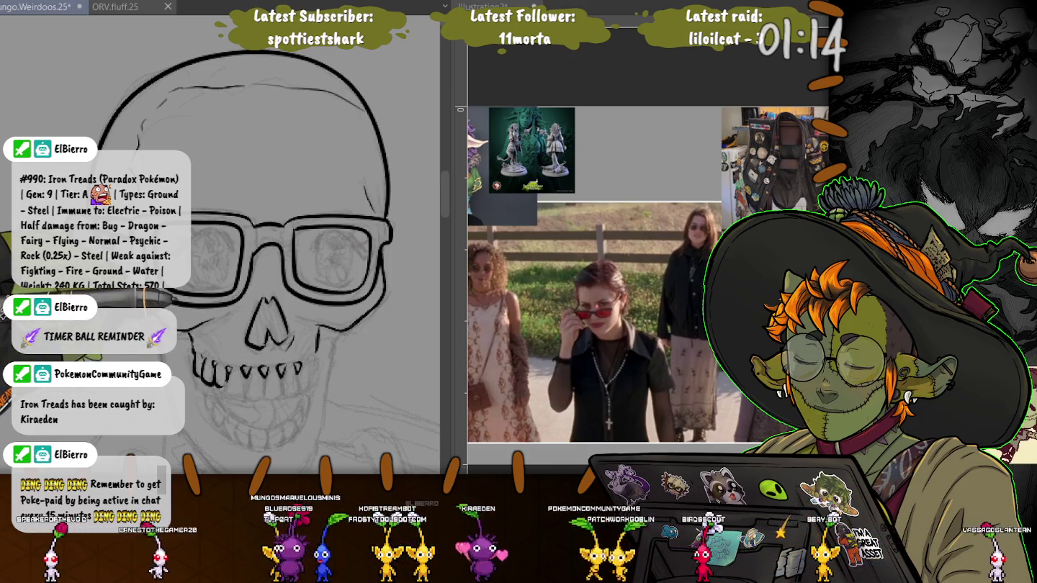
{"action": "left_click_drag", "start_coordinate": [224, 372], "coordinate": [229, 387]}
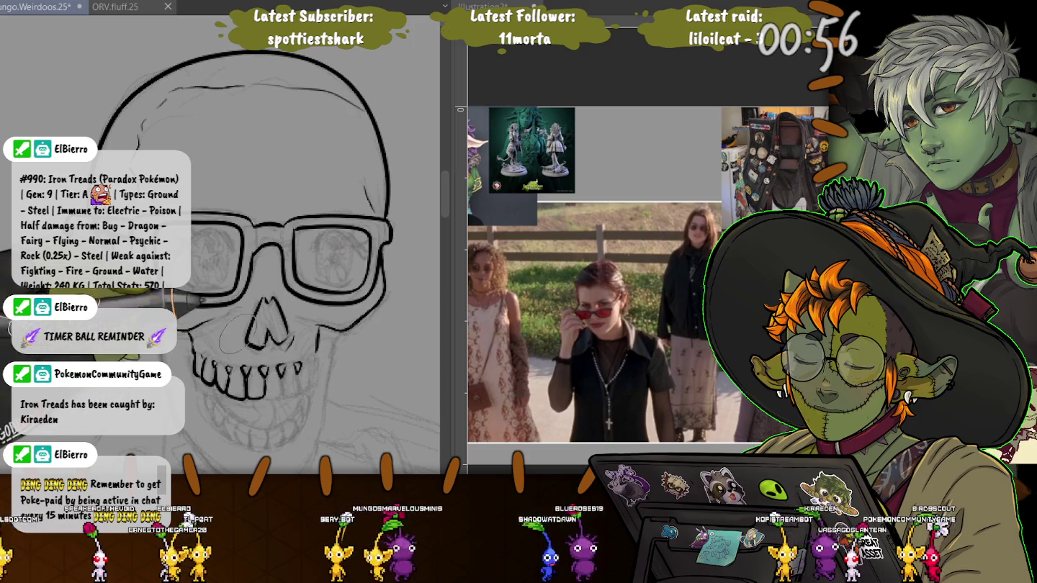
{"action": "left_click_drag", "start_coordinate": [216, 379], "coordinate": [279, 392]}
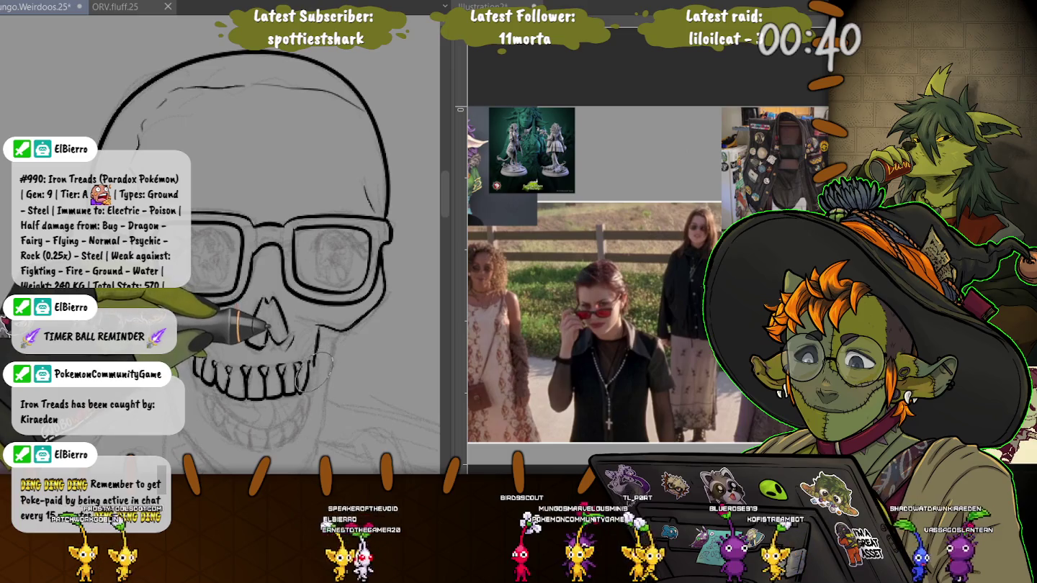
{"action": "left_click_drag", "start_coordinate": [270, 299], "coordinate": [282, 338]}
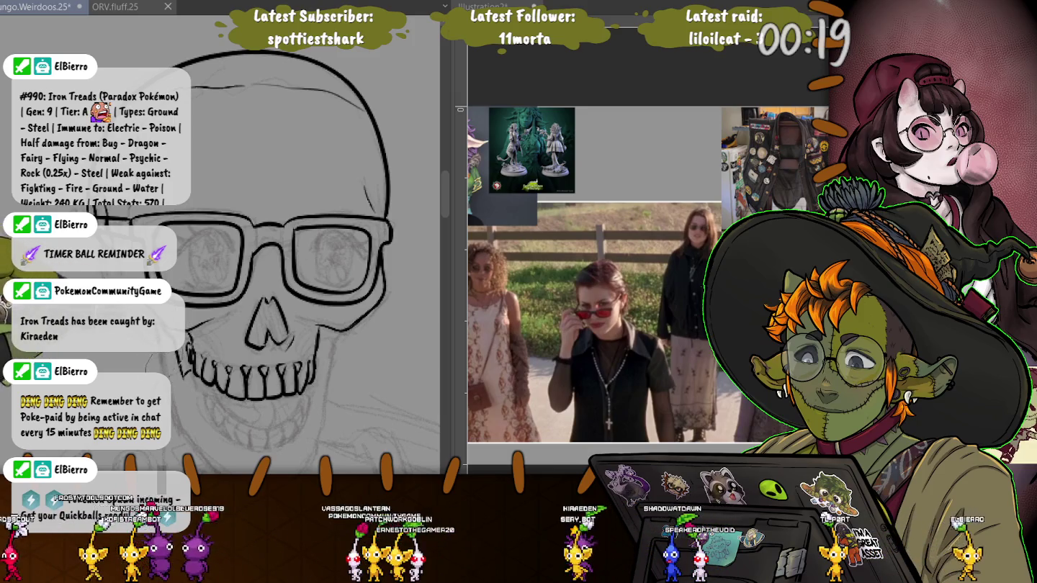
Ink the jaw curve and the small lower teeth in bold black lines.
{"action": "scroll", "coordinate": [275, 252], "scroll_direction": "down", "scroll_amount": 2}
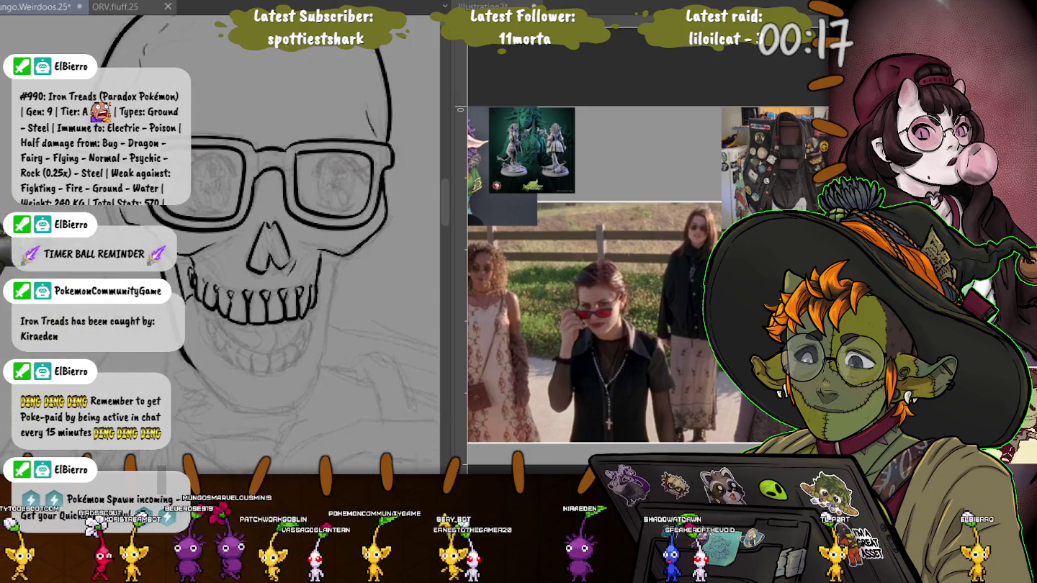
{"action": "scroll", "coordinate": [274, 252], "scroll_direction": "down", "scroll_amount": 2}
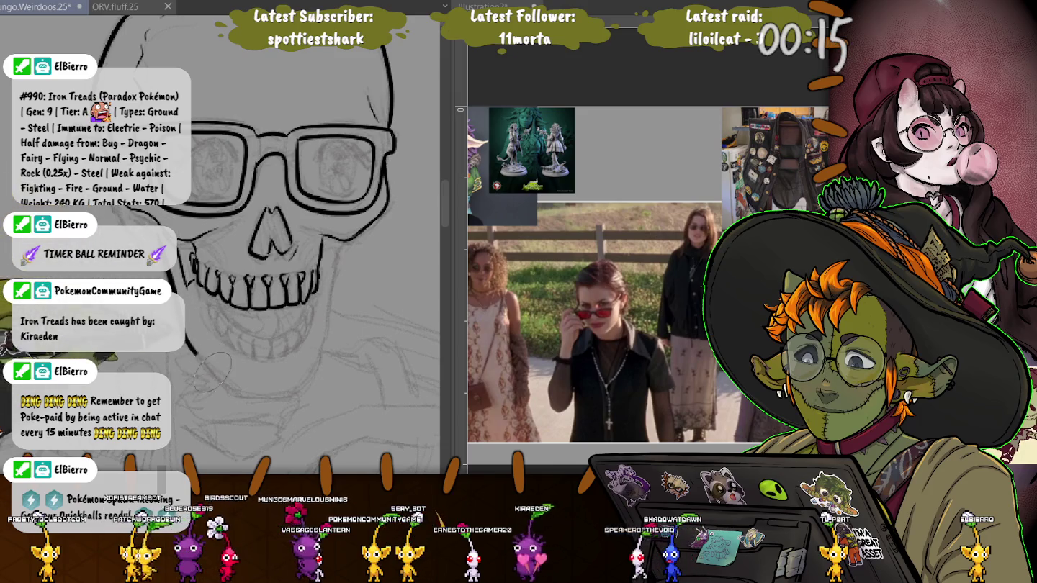
{"action": "left_click_drag", "start_coordinate": [193, 340], "coordinate": [311, 370]}
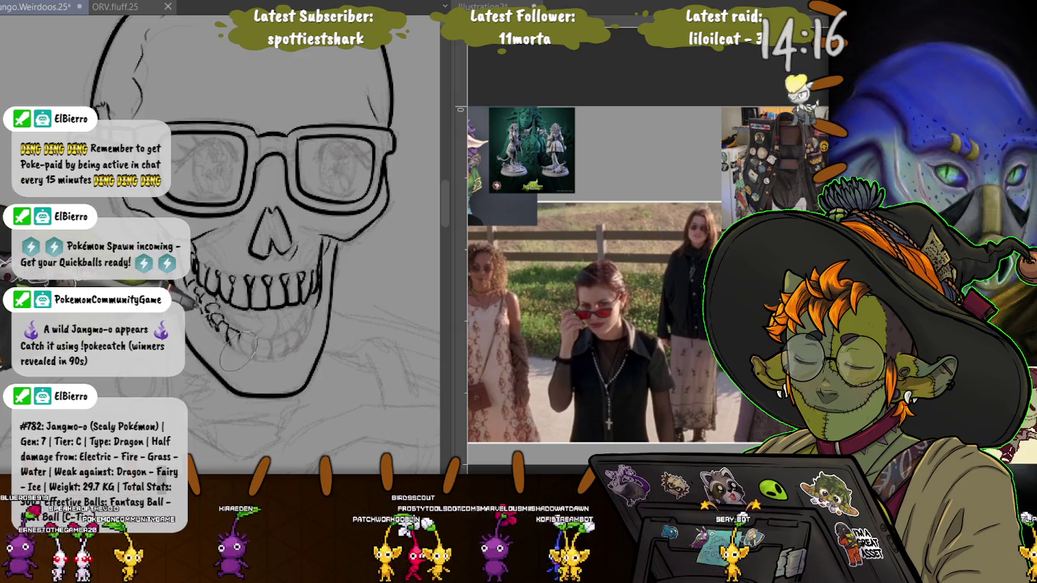
{"action": "mouse_move", "coordinate": [232, 333]}
{"action": "left_mouse_down"}
{"action": "mouse_move", "coordinate": [241, 352]}
{"action": "mouse_move", "coordinate": [270, 357]}
{"action": "left_mouse_up"}
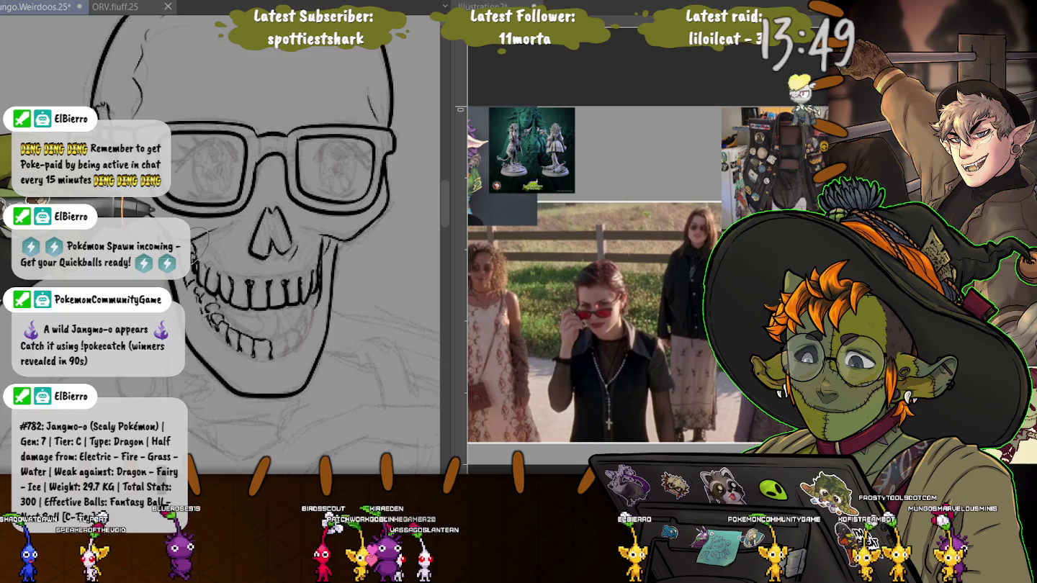
{"action": "mouse_move", "coordinate": [198, 238]}
{"action": "left_mouse_down"}
{"action": "mouse_move", "coordinate": [274, 357]}
{"action": "mouse_move", "coordinate": [294, 346]}
{"action": "left_mouse_up"}
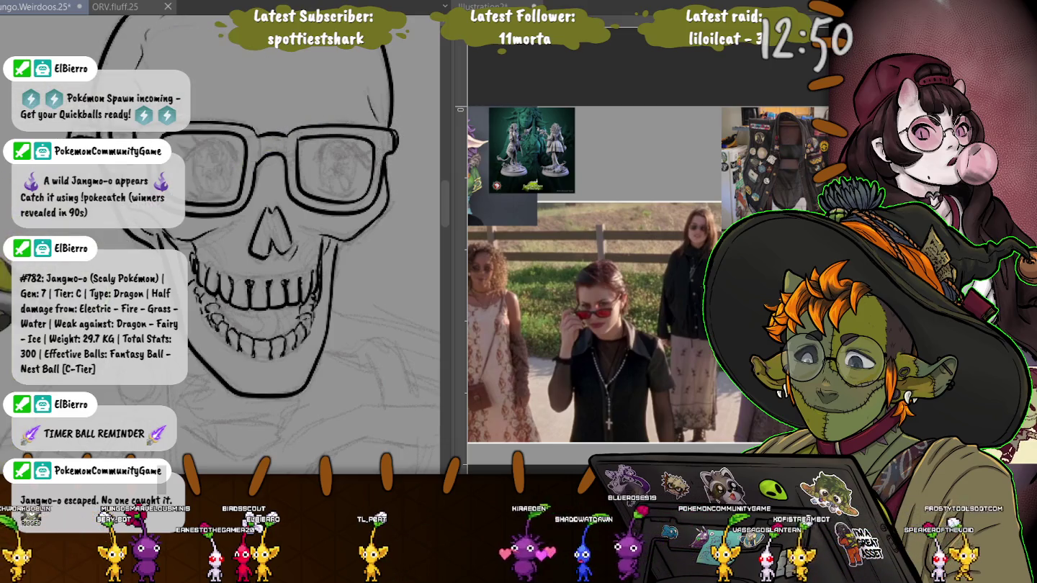
{"action": "left_click_drag", "start_coordinate": [389, 129], "coordinate": [431, 14]}
{"action": "left_click_drag", "start_coordinate": [310, 145], "coordinate": [302, 101]}
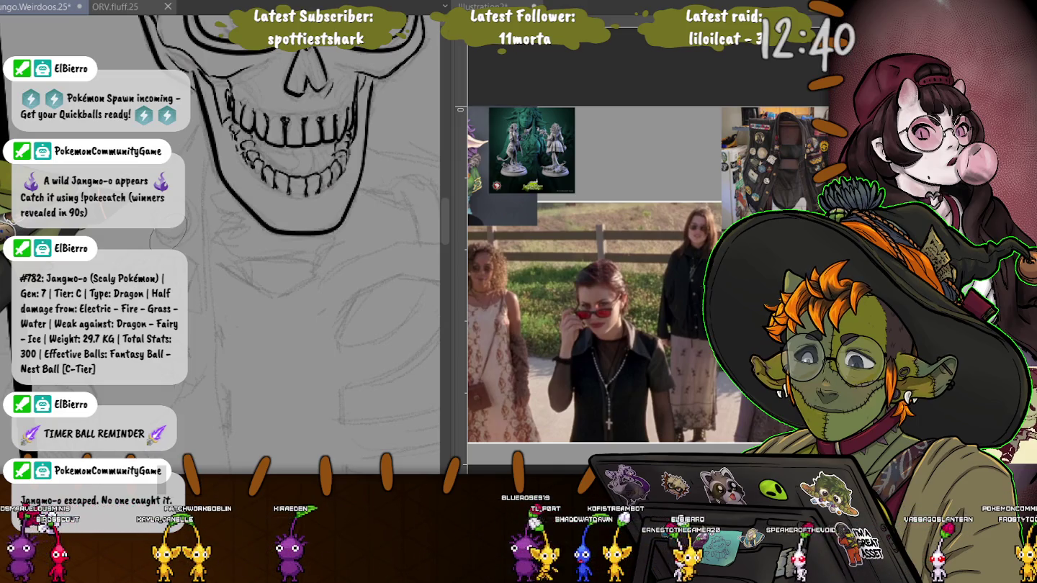
Sketch faint loops over the teeth and ink a hooked line under the jaw.
{"action": "left_click_drag", "start_coordinate": [291, 124], "coordinate": [306, 157]}
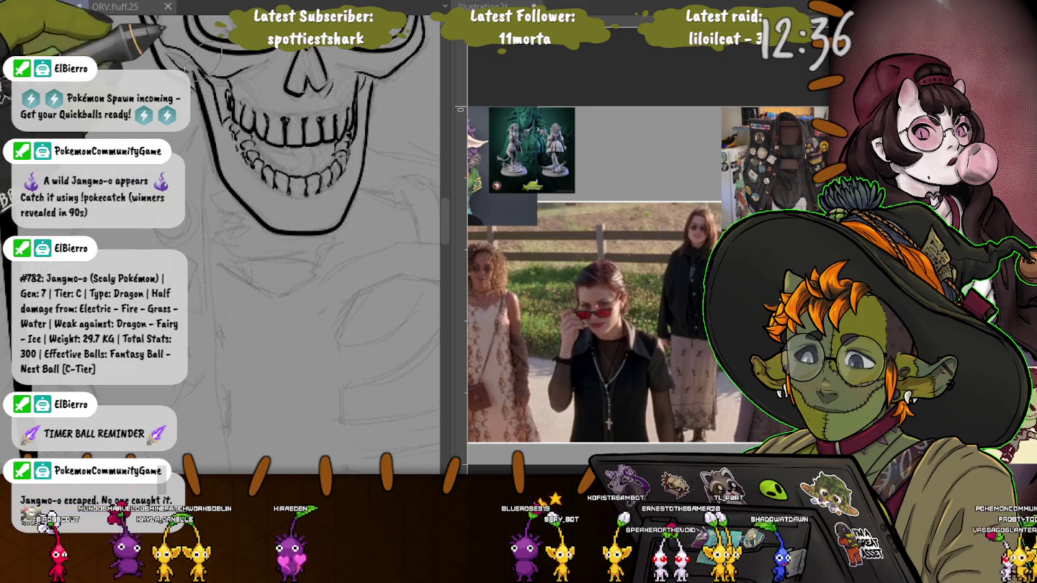
{"action": "left_click_drag", "start_coordinate": [309, 165], "coordinate": [327, 154]}
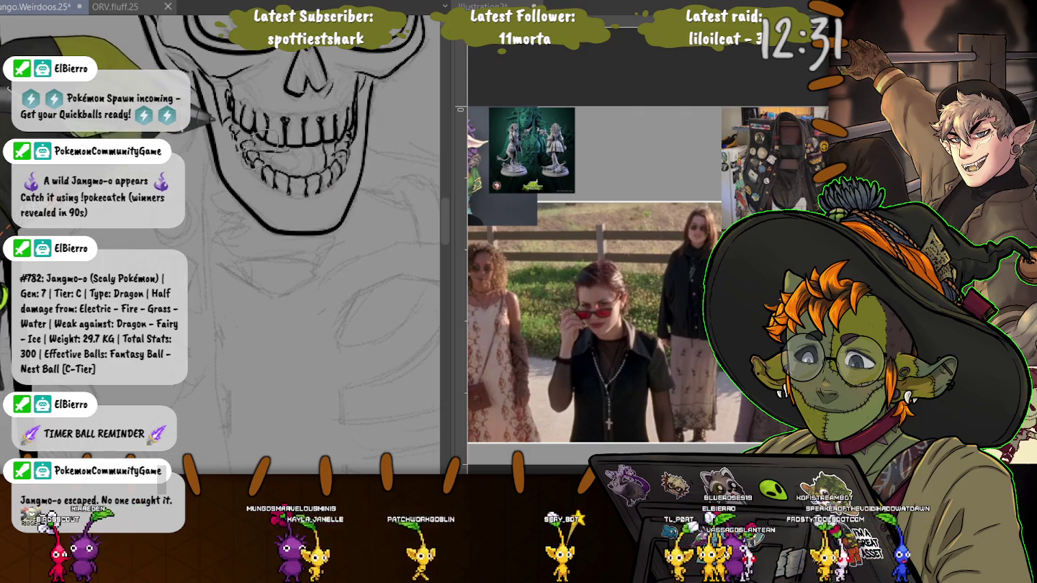
{"action": "left_click_drag", "start_coordinate": [284, 147], "coordinate": [292, 165]}
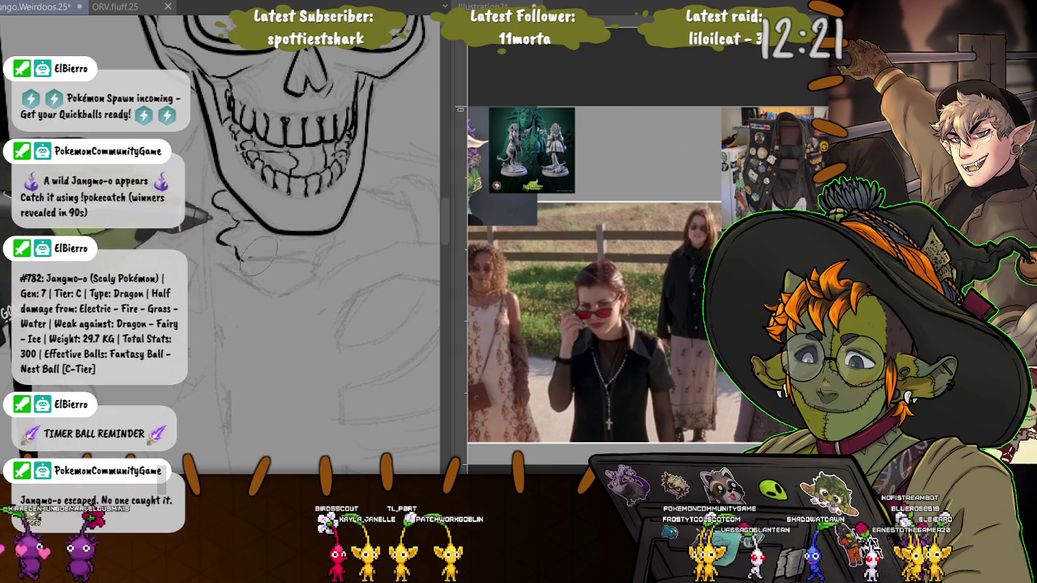
{"action": "left_click_drag", "start_coordinate": [325, 251], "coordinate": [234, 255]}
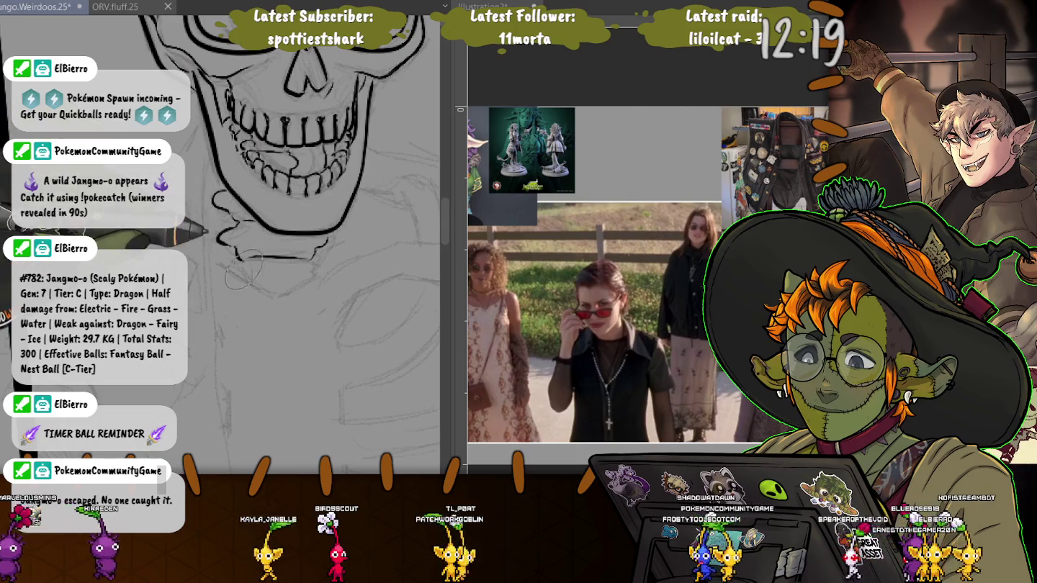
{"action": "left_click_drag", "start_coordinate": [311, 274], "coordinate": [236, 257]}
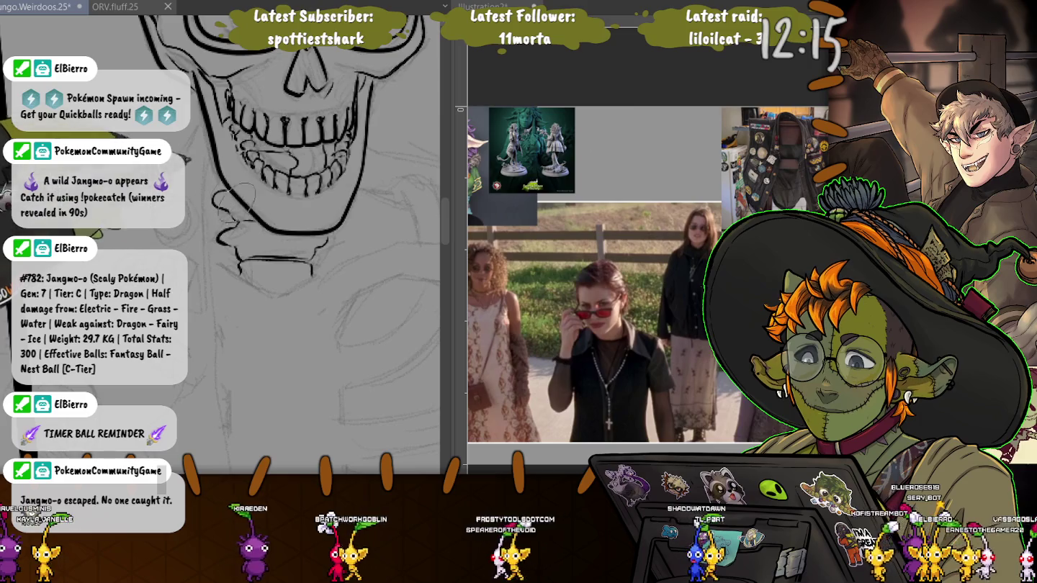
Ink the long curve below the jaw and further curved contour lines beneath the skull.
{"action": "left_click_drag", "start_coordinate": [234, 194], "coordinate": [191, 122]}
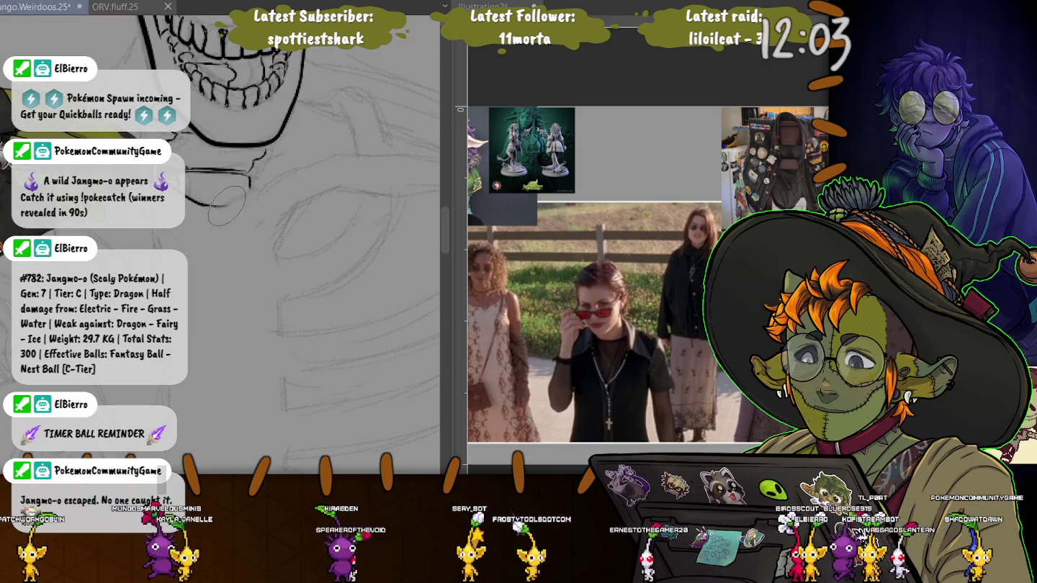
{"action": "left_click_drag", "start_coordinate": [216, 204], "coordinate": [339, 160]}
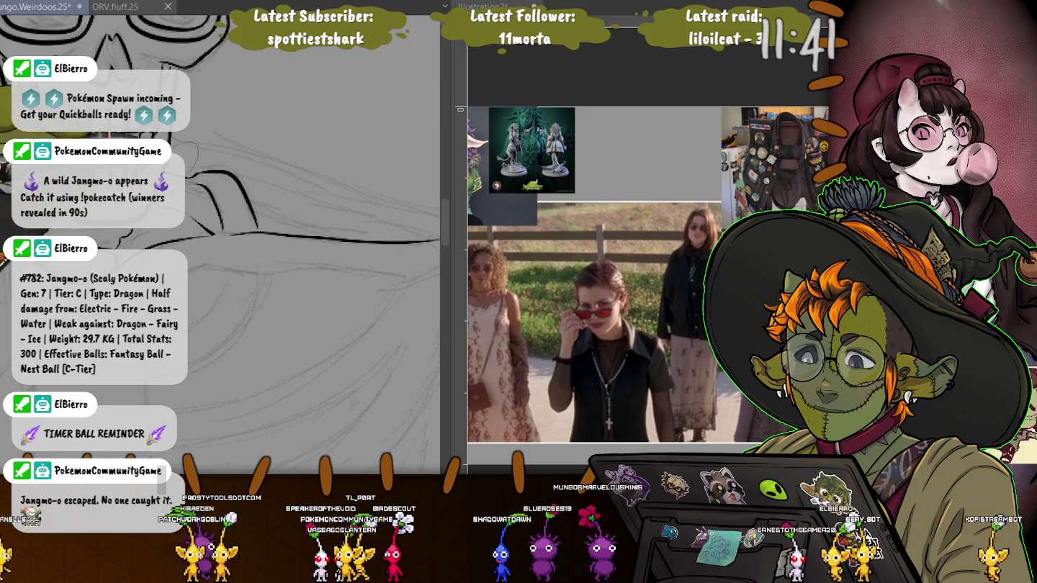
{"action": "left_click_drag", "start_coordinate": [264, 214], "coordinate": [331, 217]}
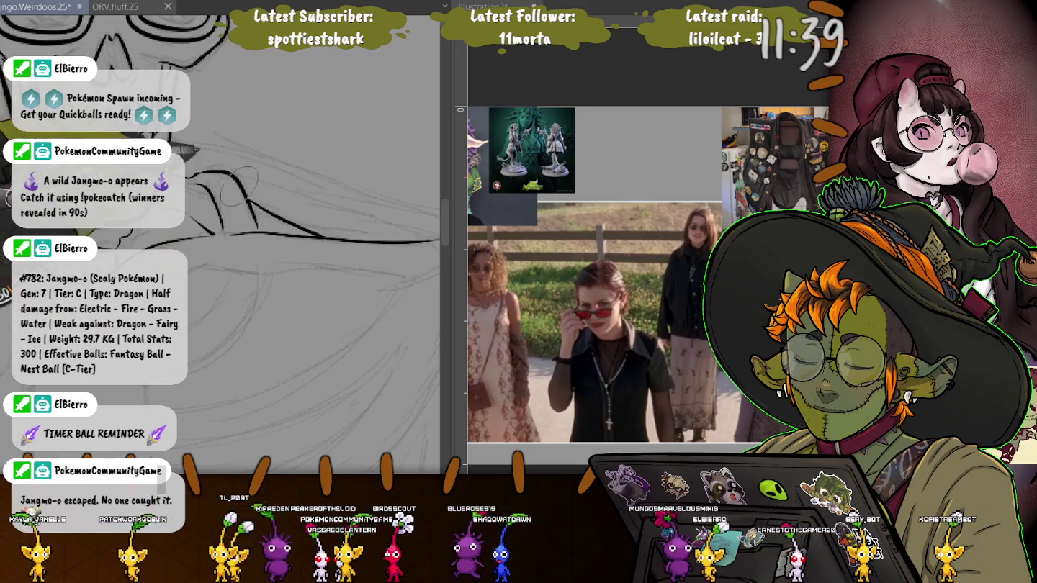
{"action": "left_click_drag", "start_coordinate": [216, 245], "coordinate": [177, 214]}
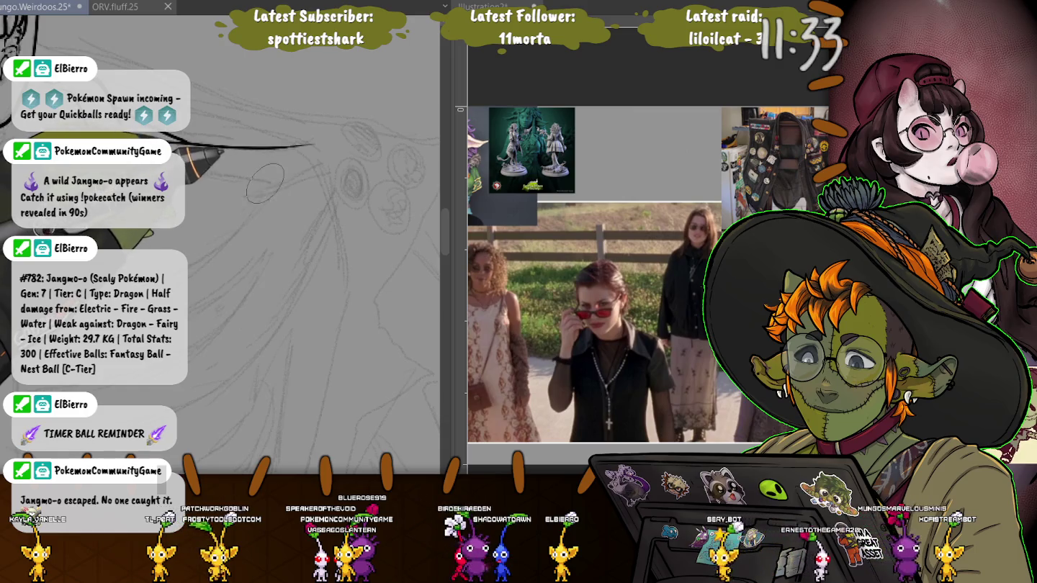
{"action": "mouse_move", "coordinate": [265, 181]}
{"action": "left_mouse_down"}
{"action": "mouse_move", "coordinate": [326, 210]}
{"action": "mouse_move", "coordinate": [378, 89]}
{"action": "mouse_move", "coordinate": [225, 202]}
{"action": "left_mouse_up"}
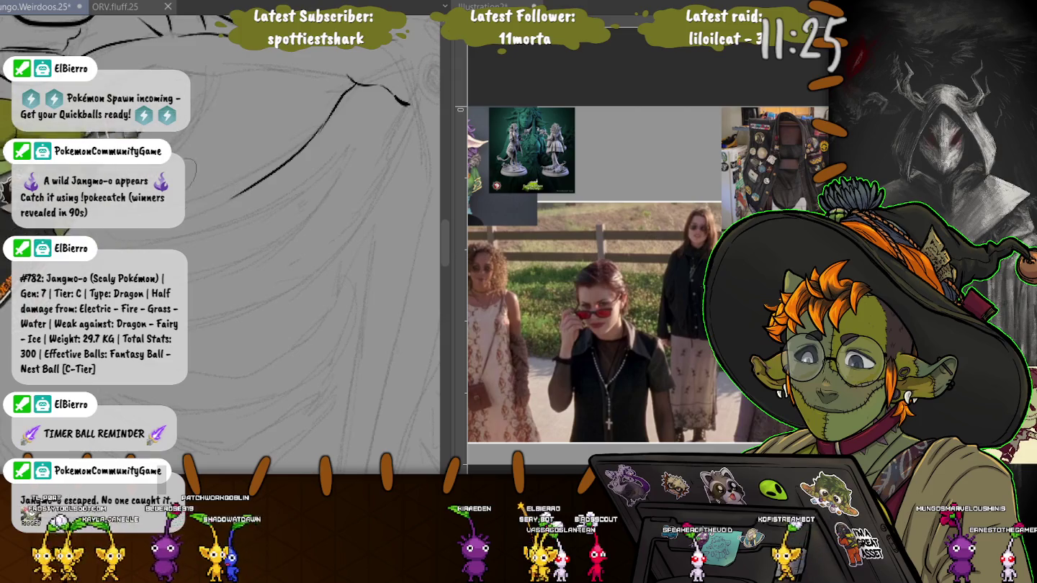
{"action": "left_click_drag", "start_coordinate": [208, 79], "coordinate": [184, 134]}
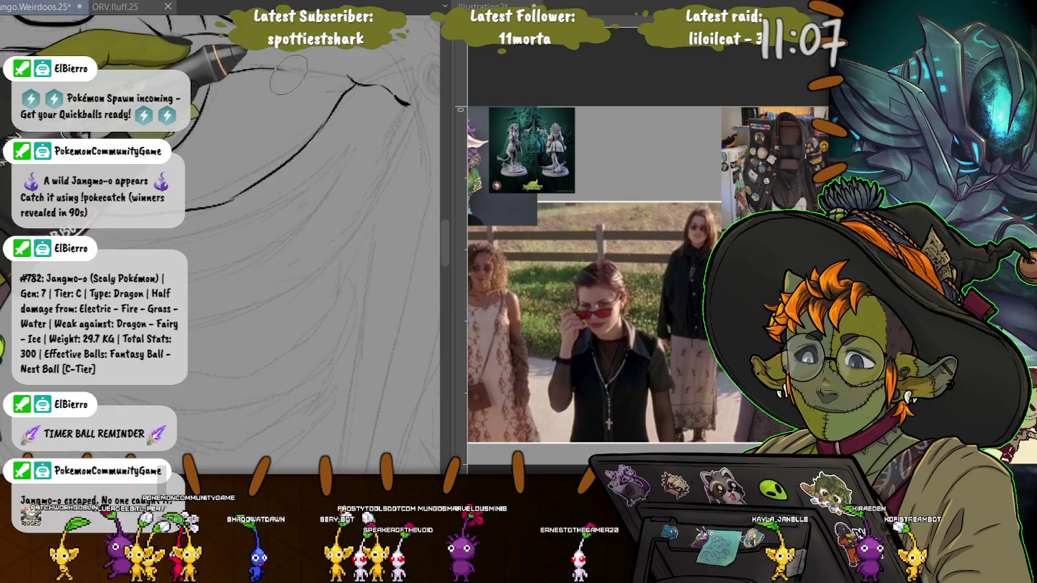
{"action": "left_click_drag", "start_coordinate": [338, 77], "coordinate": [237, 69]}
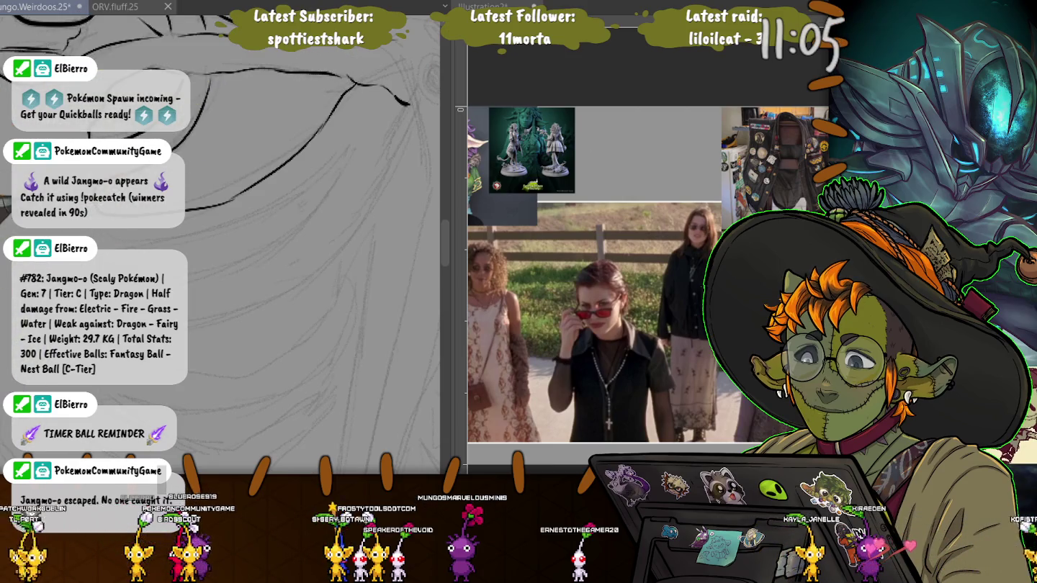
Ink four thick rib curves down the ribcage, undoing overshooting first attempts.
{"action": "scroll", "coordinate": [302, 144], "scroll_direction": "up", "scroll_amount": 3}
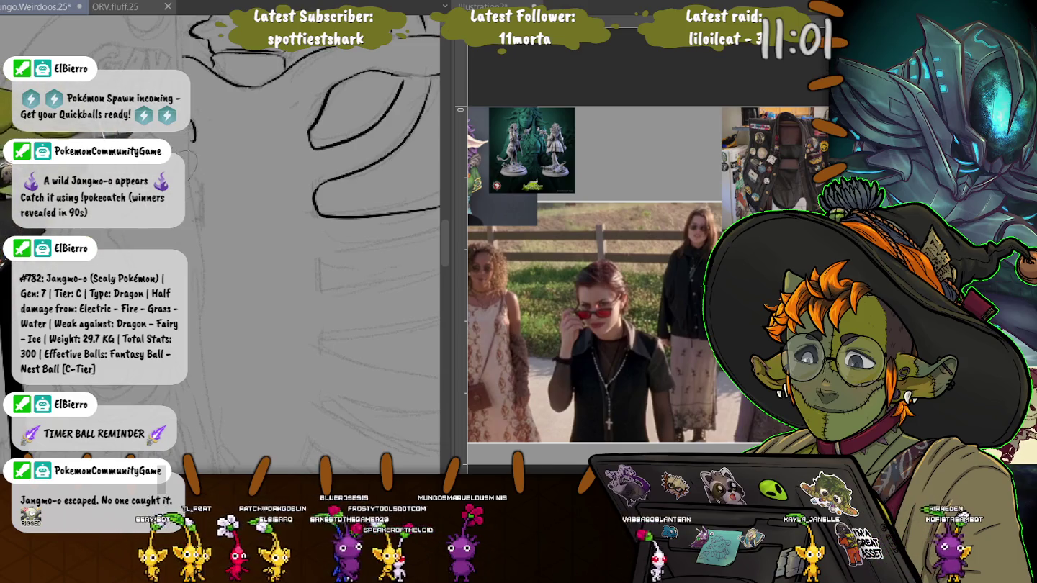
{"action": "scroll", "coordinate": [279, 268], "scroll_direction": "down", "scroll_amount": 3}
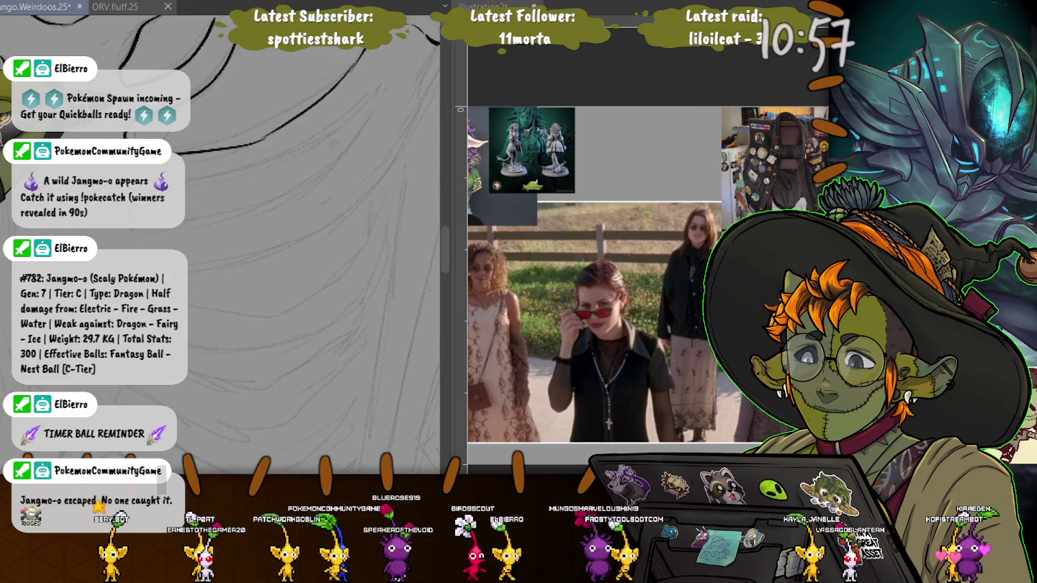
{"action": "left_click_drag", "start_coordinate": [370, 108], "coordinate": [248, 175]}
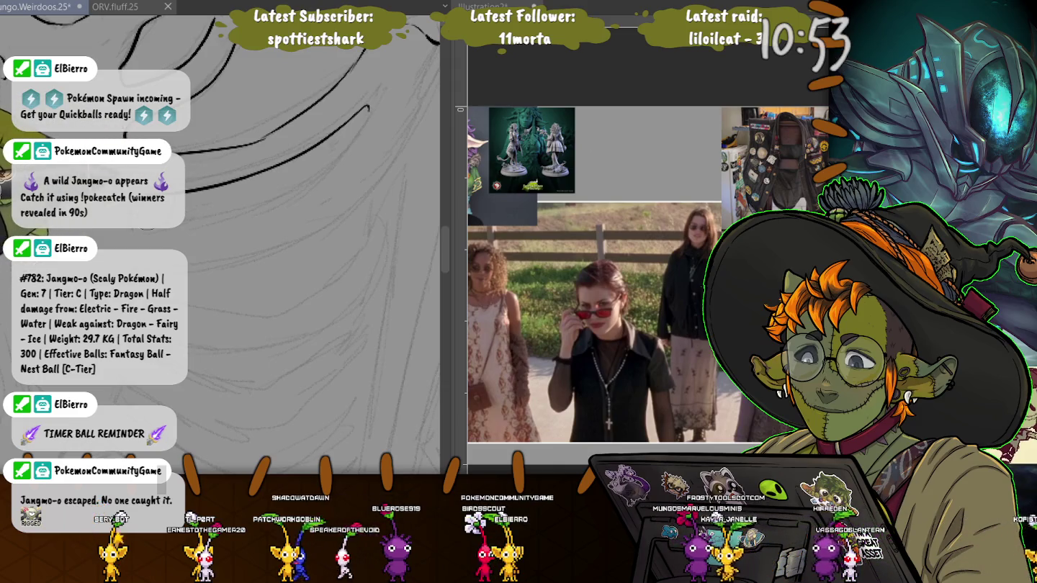
{"action": "key", "text": "ctrl+z"}
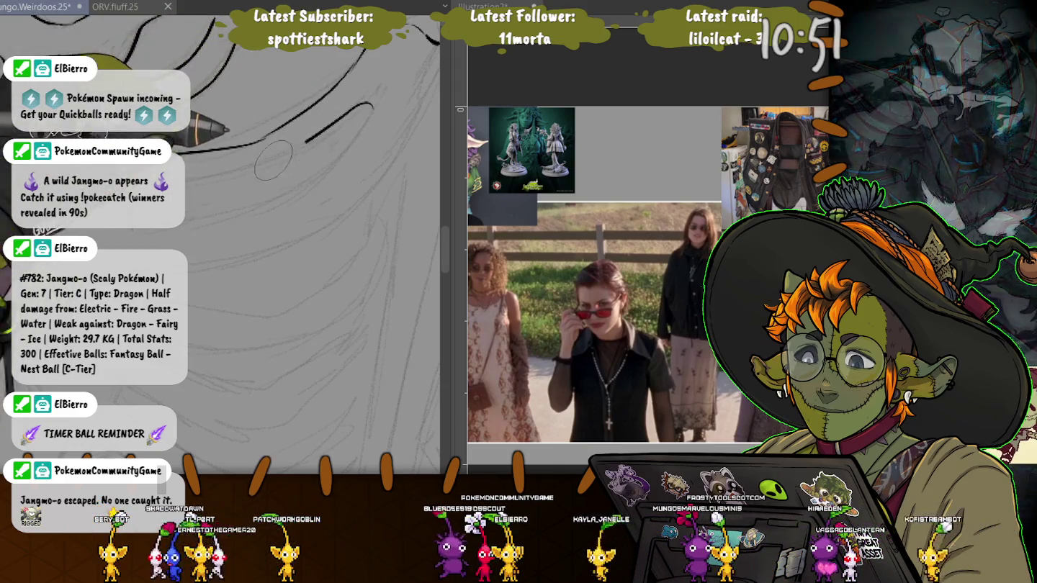
{"action": "left_click_drag", "start_coordinate": [274, 160], "coordinate": [216, 176]}
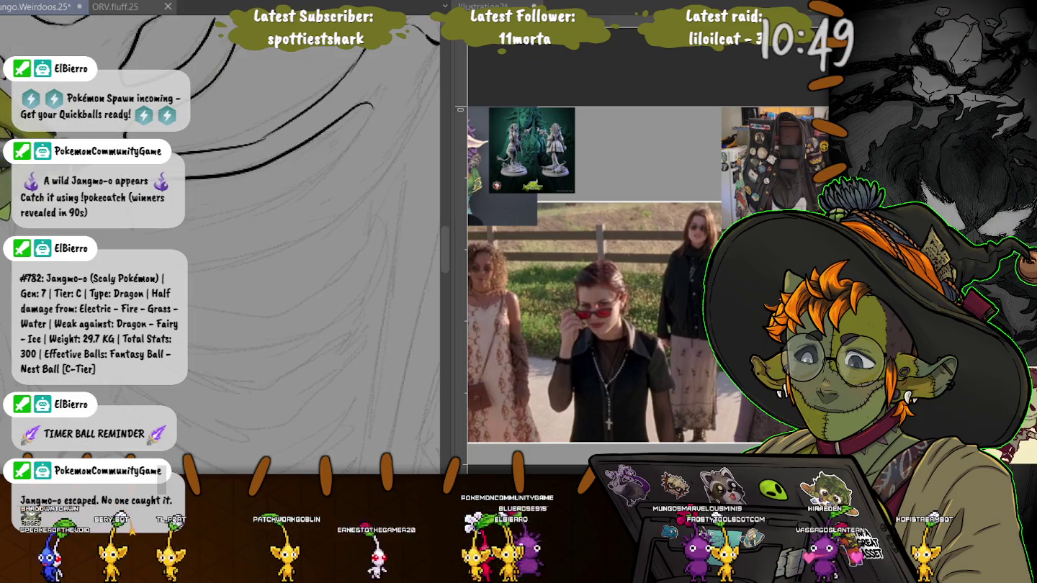
{"action": "key", "text": "ctrl+z"}
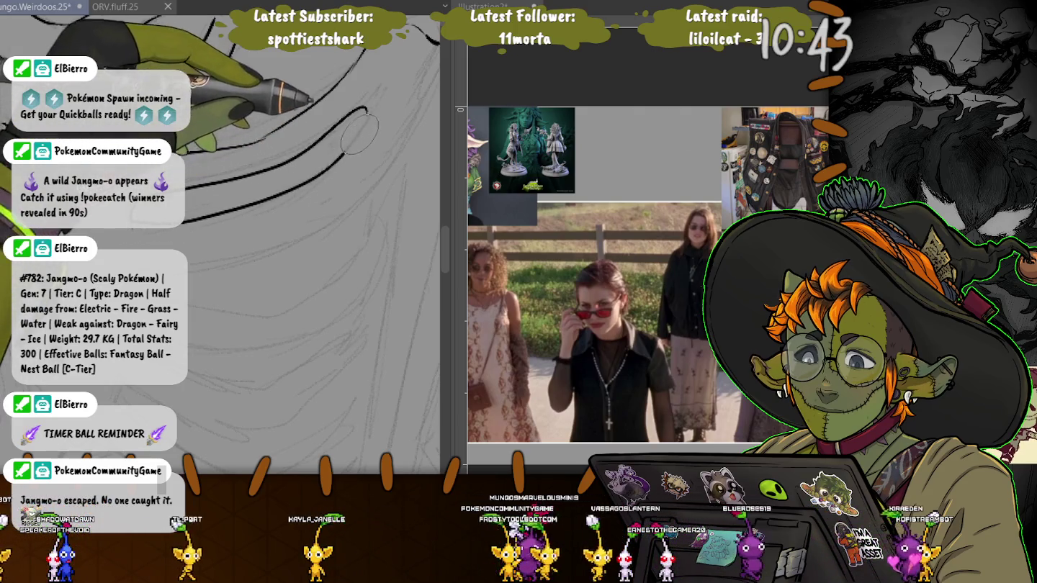
{"action": "left_click_drag", "start_coordinate": [363, 114], "coordinate": [184, 219]}
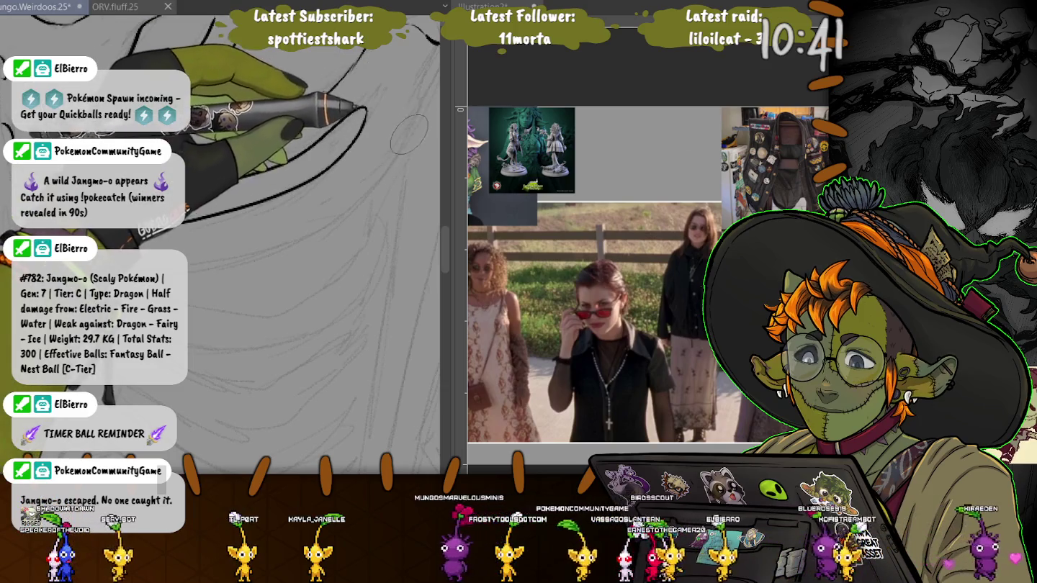
{"action": "mouse_move", "coordinate": [421, 155]}
{"action": "left_mouse_down"}
{"action": "mouse_move", "coordinate": [252, 248]}
{"action": "mouse_move", "coordinate": [162, 256]}
{"action": "left_mouse_up"}
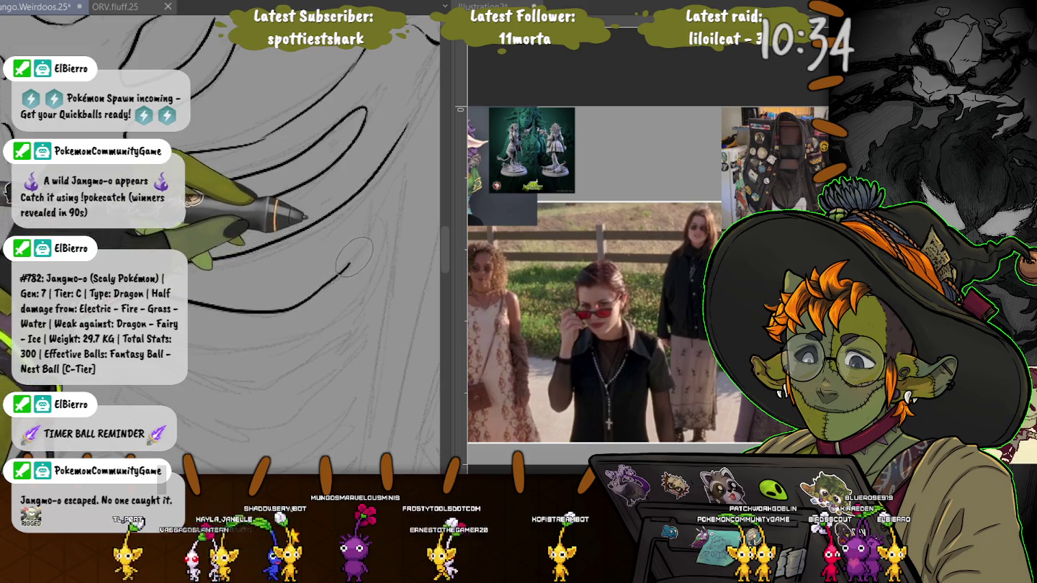
{"action": "mouse_move", "coordinate": [261, 315]}
{"action": "left_mouse_down"}
{"action": "mouse_move", "coordinate": [364, 241]}
{"action": "mouse_move", "coordinate": [283, 341]}
{"action": "mouse_move", "coordinate": [209, 343]}
{"action": "left_mouse_up"}
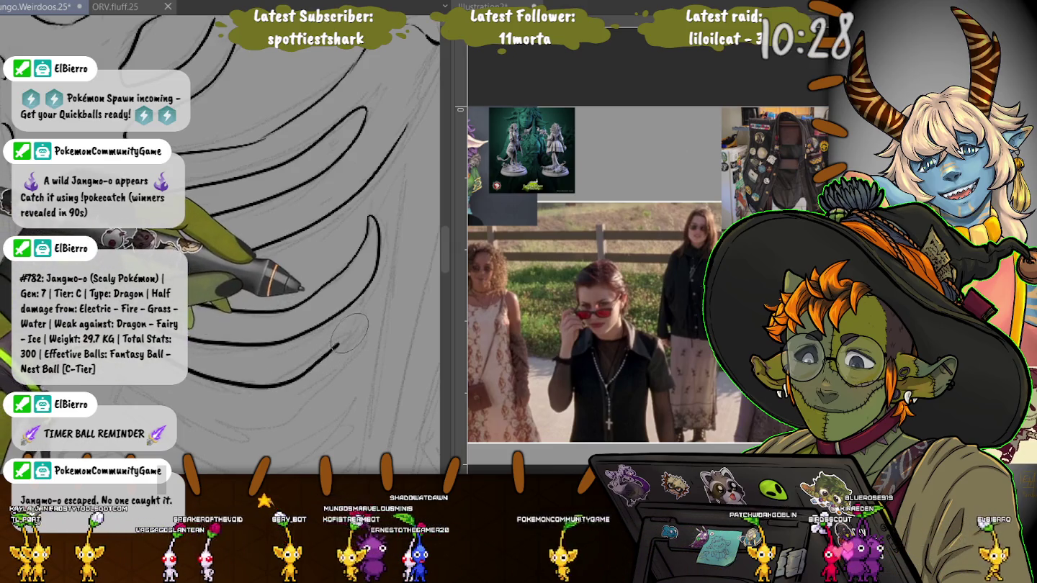
{"action": "left_click_drag", "start_coordinate": [358, 327], "coordinate": [292, 366]}
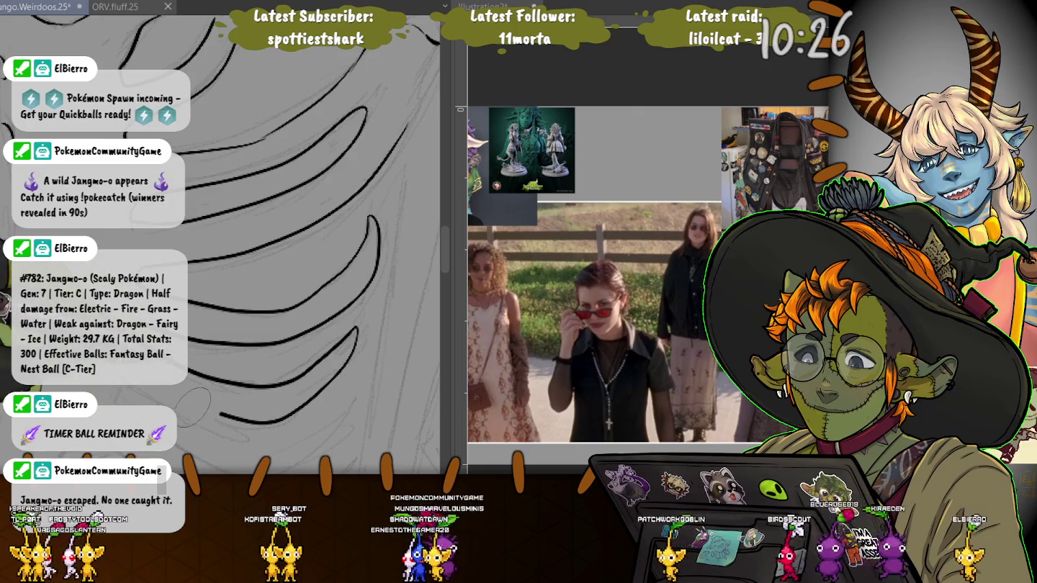
Ink a new lower rib curve and curves sweeping up toward the top rib.
{"action": "scroll", "coordinate": [288, 252], "scroll_direction": "down", "scroll_amount": 2}
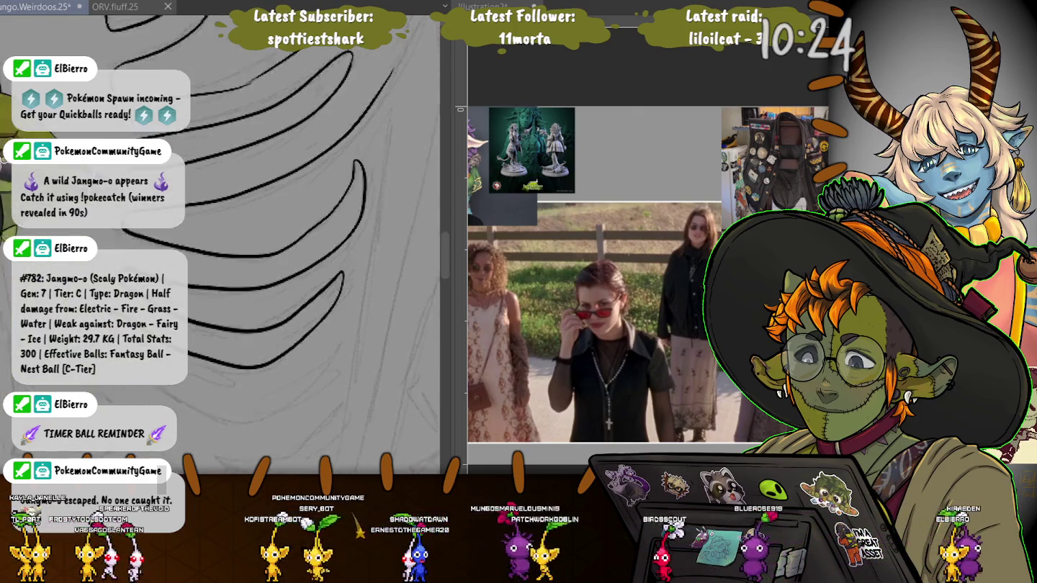
{"action": "scroll", "coordinate": [288, 252], "scroll_direction": "down", "scroll_amount": 2}
{"action": "scroll", "coordinate": [288, 252], "scroll_direction": "down", "scroll_amount": 2}
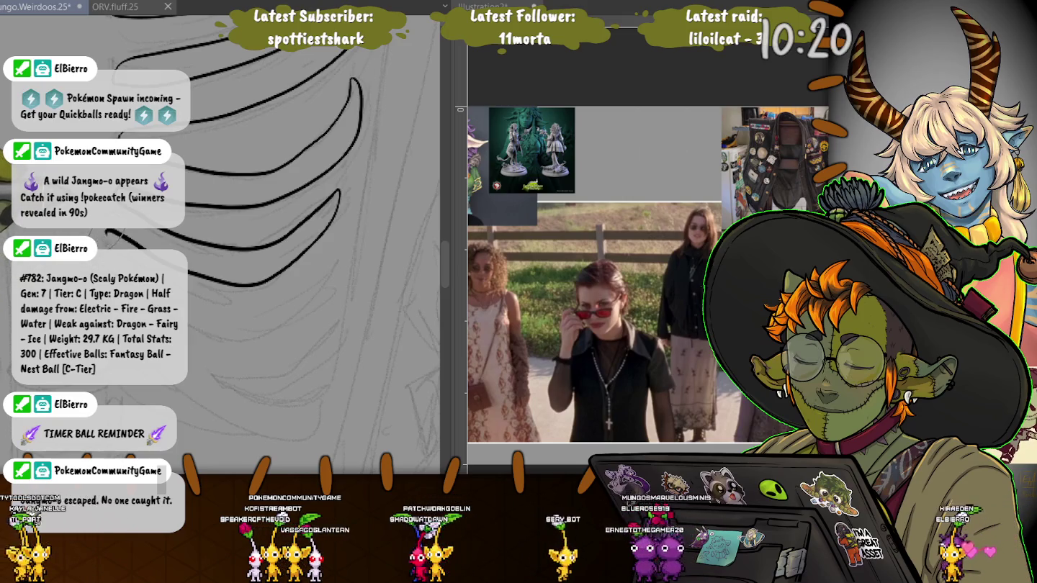
{"action": "left_click_drag", "start_coordinate": [190, 316], "coordinate": [340, 256]}
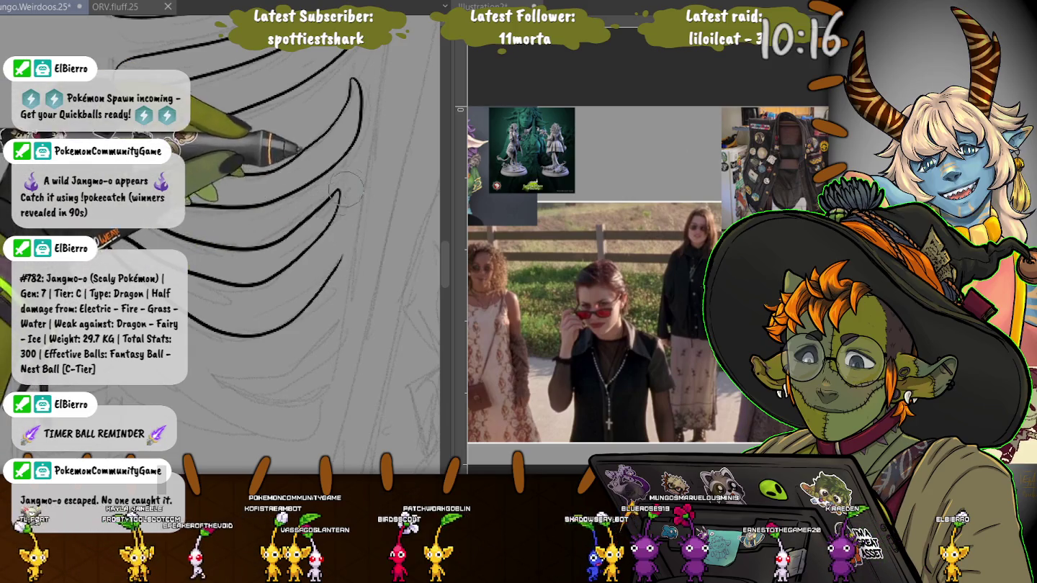
{"action": "left_click_drag", "start_coordinate": [340, 193], "coordinate": [369, 74]}
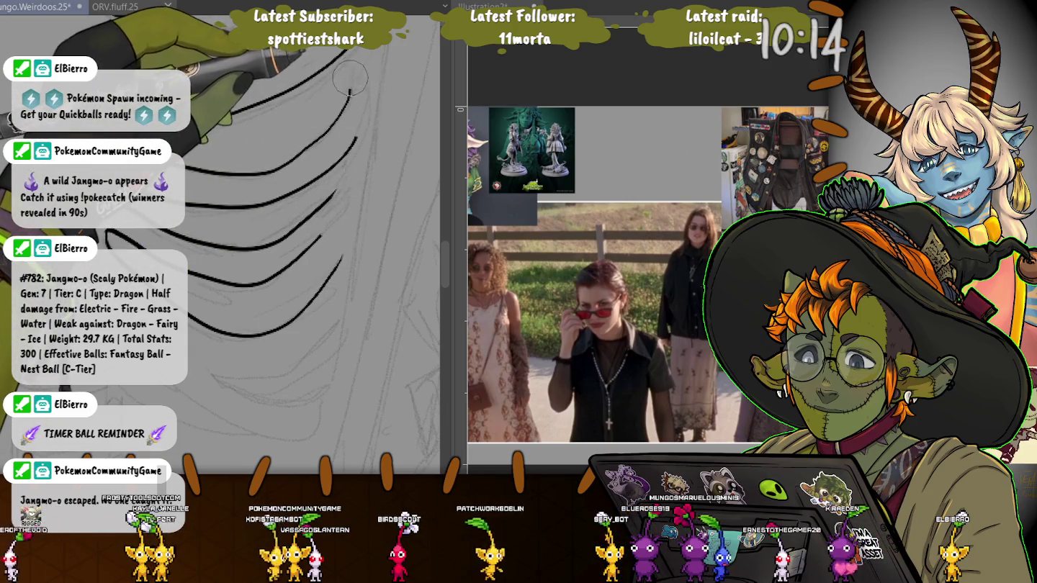
{"action": "left_click_drag", "start_coordinate": [216, 115], "coordinate": [349, 89]}
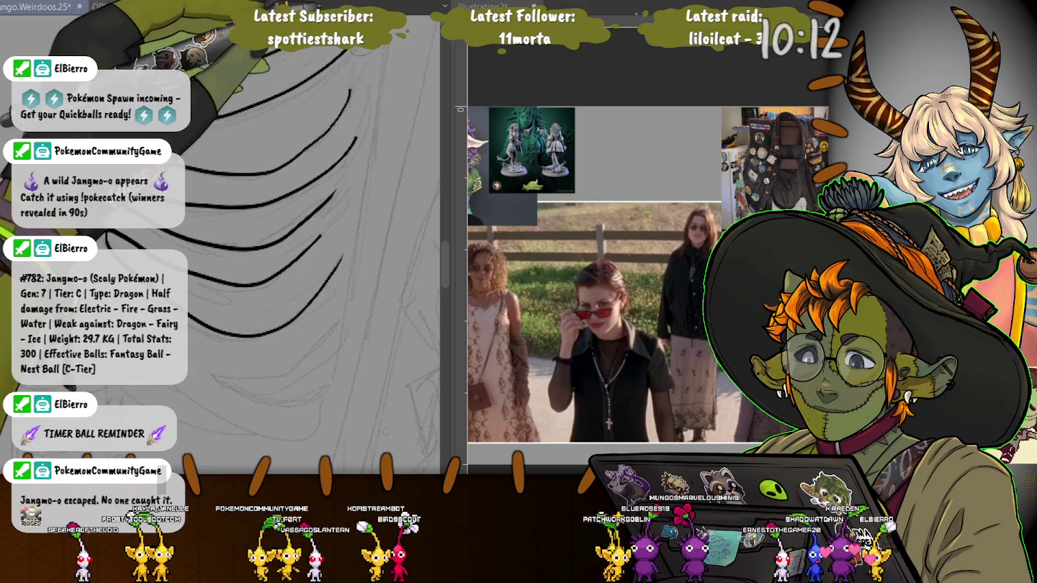
Ink a vertical line along the rib ends and extend the lowest rib lines downward.
{"action": "left_click_drag", "start_coordinate": [359, 49], "coordinate": [367, 128]}
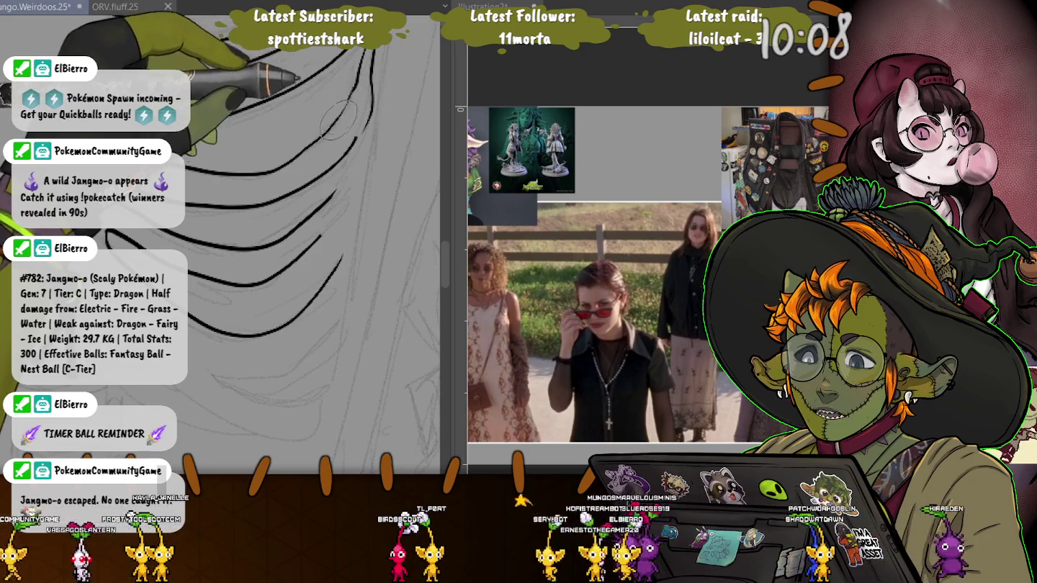
{"action": "mouse_move", "coordinate": [357, 141]}
{"action": "left_mouse_down"}
{"action": "mouse_move", "coordinate": [344, 183]}
{"action": "mouse_move", "coordinate": [352, 252]}
{"action": "left_mouse_up"}
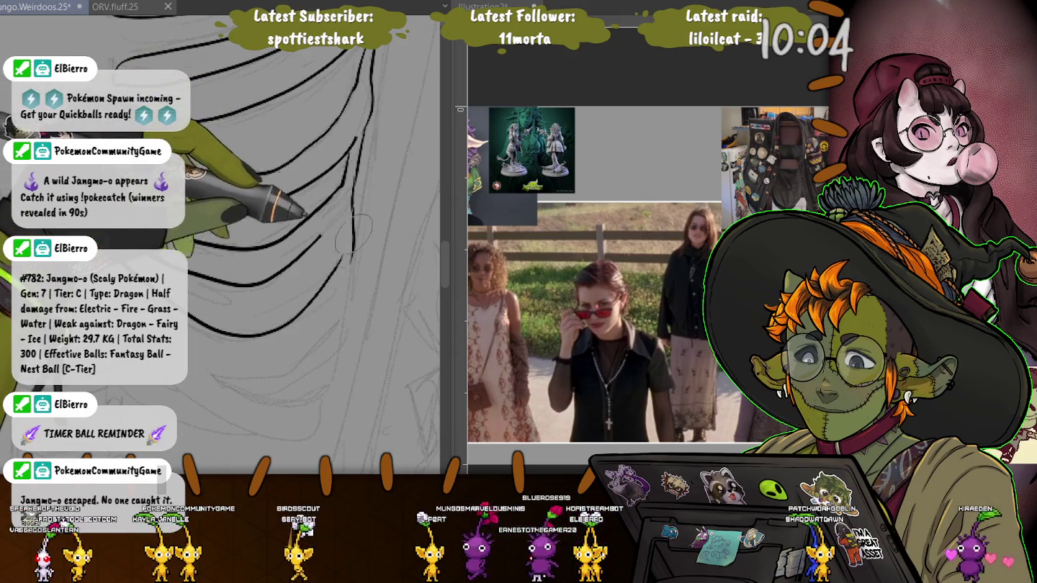
{"action": "left_click_drag", "start_coordinate": [335, 218], "coordinate": [323, 231]}
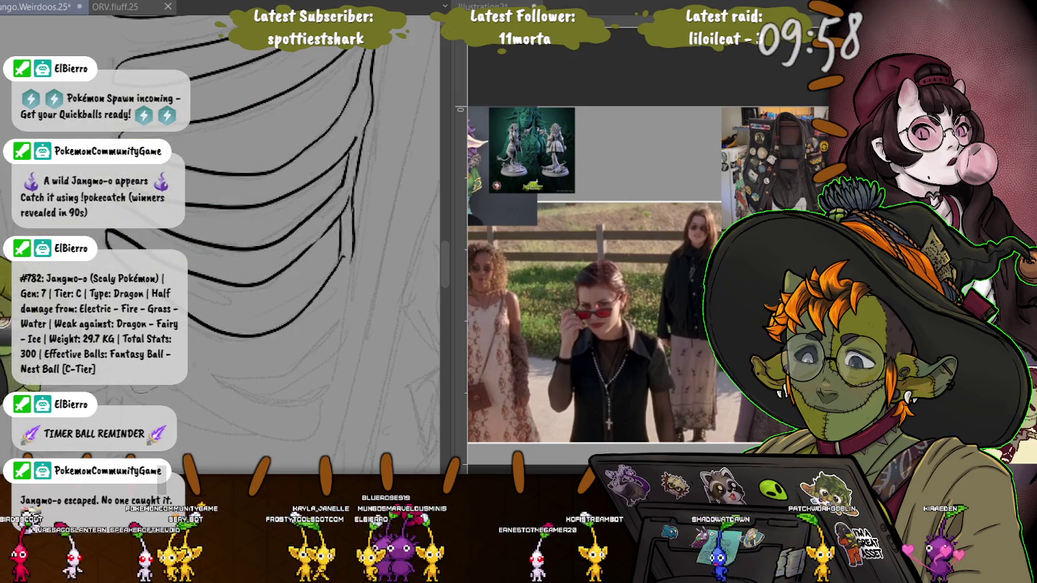
{"action": "mouse_move", "coordinate": [303, 246]}
{"action": "left_mouse_down"}
{"action": "mouse_move", "coordinate": [328, 203]}
{"action": "mouse_move", "coordinate": [322, 191]}
{"action": "left_mouse_up"}
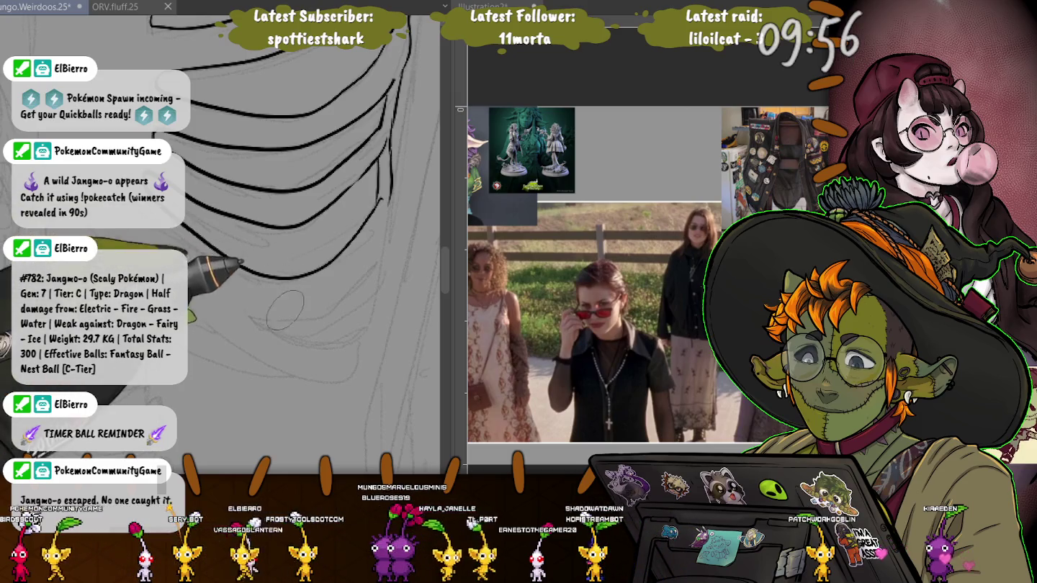
{"action": "mouse_move", "coordinate": [376, 247]}
{"action": "left_mouse_down"}
{"action": "mouse_move", "coordinate": [327, 296]}
{"action": "mouse_move", "coordinate": [211, 270]}
{"action": "left_mouse_up"}
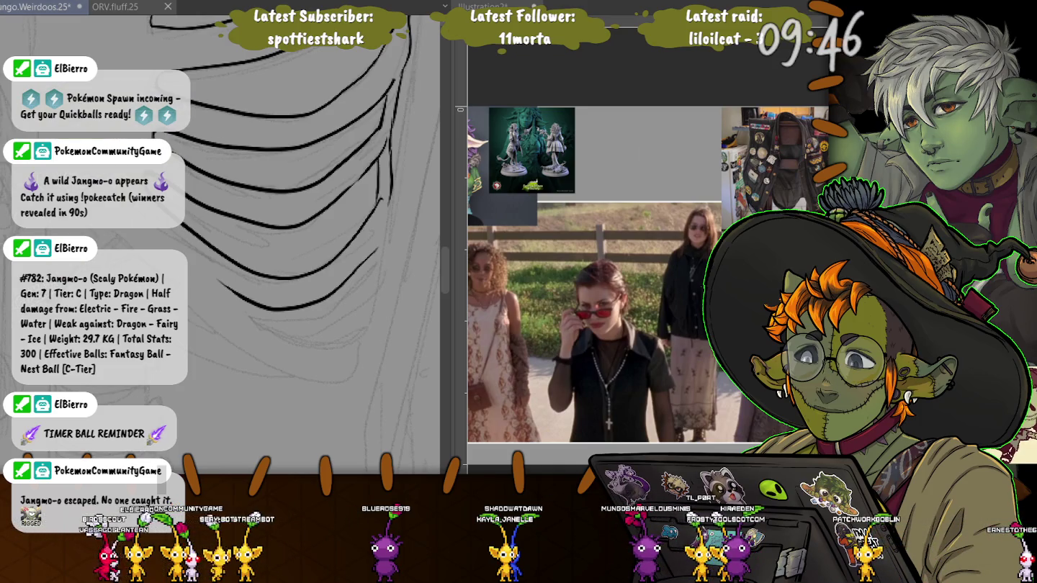
{"action": "mouse_move", "coordinate": [375, 250]}
{"action": "left_mouse_down"}
{"action": "mouse_move", "coordinate": [350, 330]}
{"action": "mouse_move", "coordinate": [281, 329]}
{"action": "left_mouse_up"}
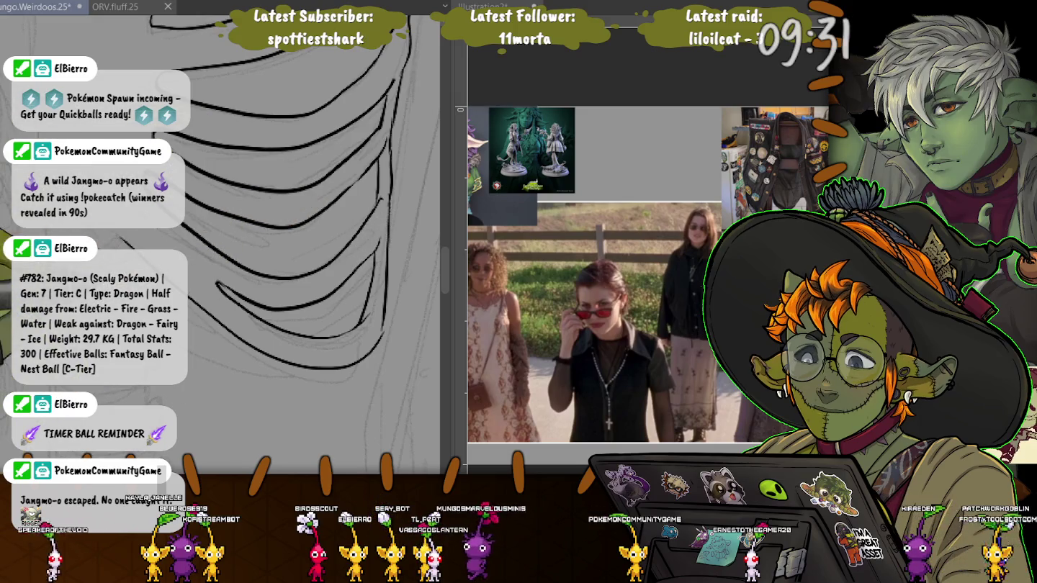
Zoom in and ink a short stroke linking to the diagonal line beside the ribcage.
{"action": "scroll", "coordinate": [276, 314], "scroll_direction": "up", "scroll_amount": 3}
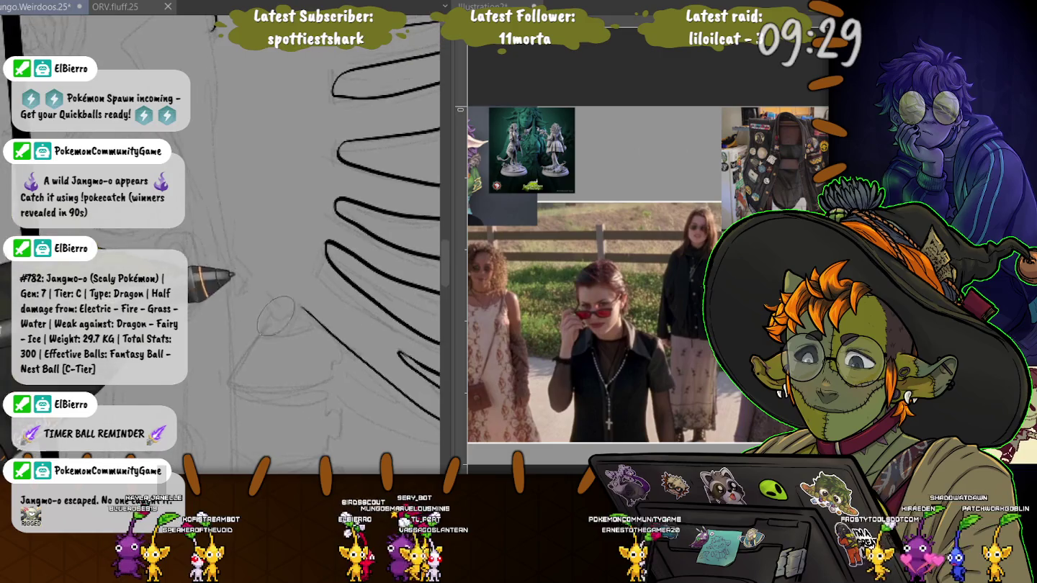
{"action": "mouse_move", "coordinate": [299, 307]}
{"action": "left_mouse_down"}
{"action": "mouse_move", "coordinate": [268, 308]}
{"action": "mouse_move", "coordinate": [235, 355]}
{"action": "left_mouse_up"}
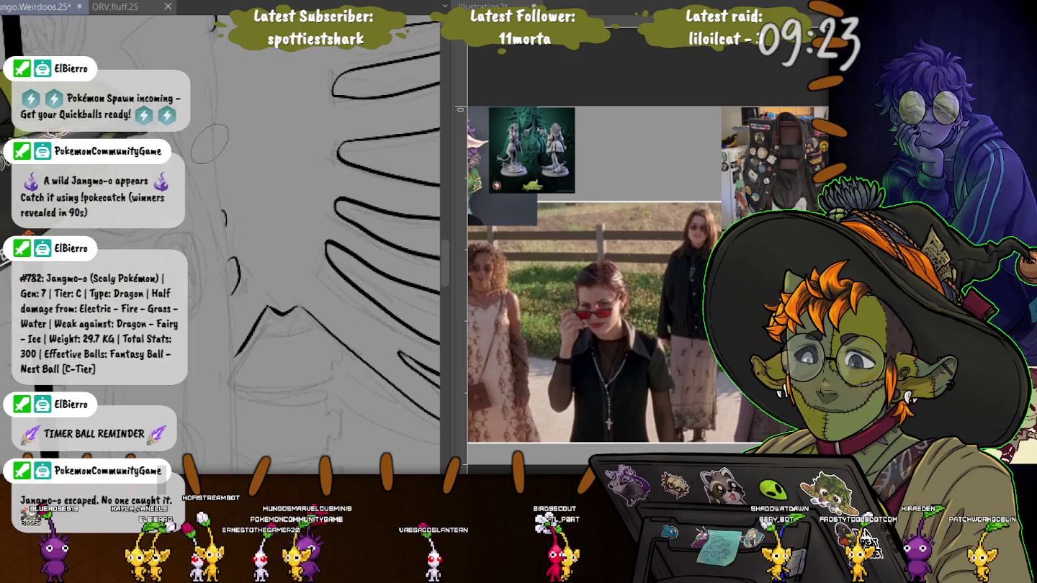
{"action": "scroll", "coordinate": [212, 91], "scroll_direction": "up", "scroll_amount": 2}
{"action": "scroll", "coordinate": [209, 130], "scroll_direction": "up", "scroll_amount": 2}
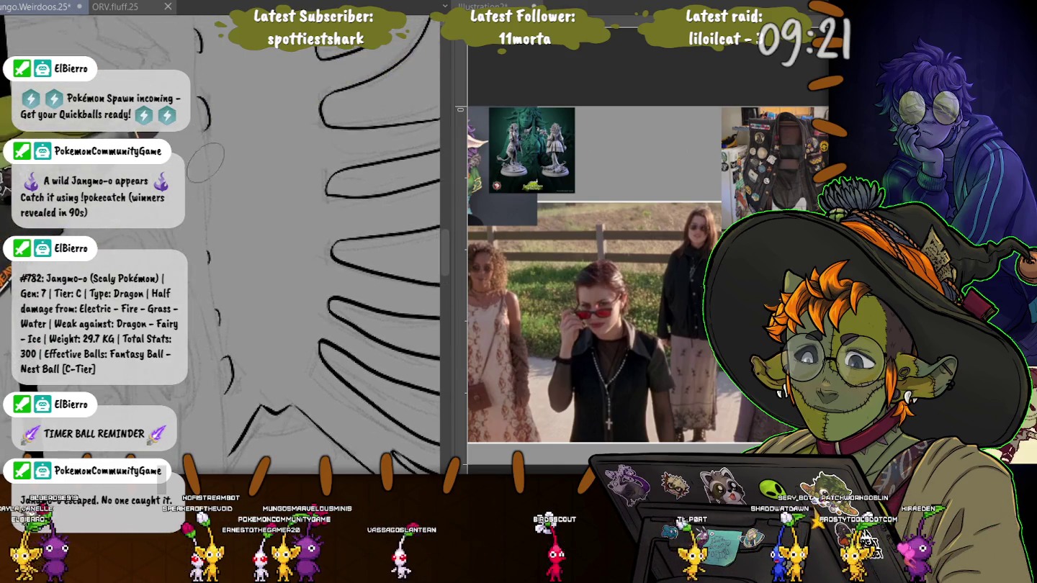
{"action": "scroll", "coordinate": [218, 83], "scroll_direction": "left", "scroll_amount": 2}
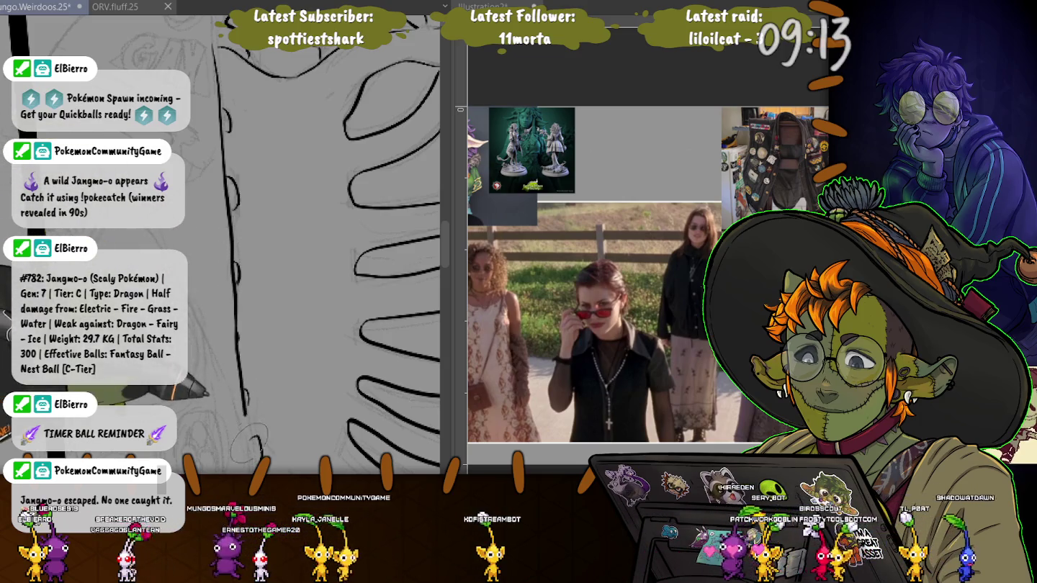
{"action": "scroll", "coordinate": [295, 180], "scroll_direction": "up", "scroll_amount": 5}
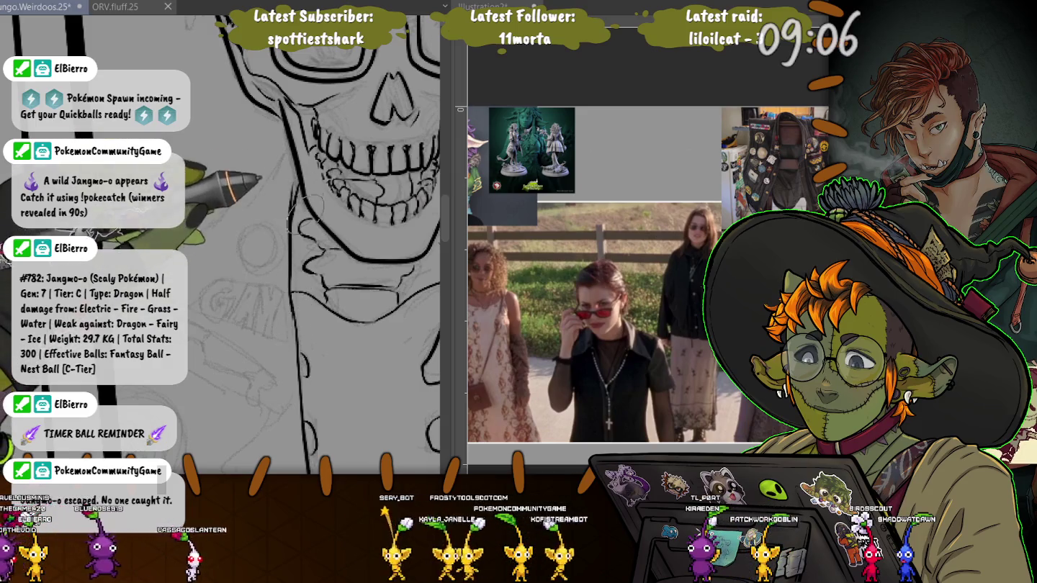
Ink the jacket's long curving lapel edge running down from beneath the skull.
{"action": "scroll", "coordinate": [291, 291], "scroll_direction": "right", "scroll_amount": 3}
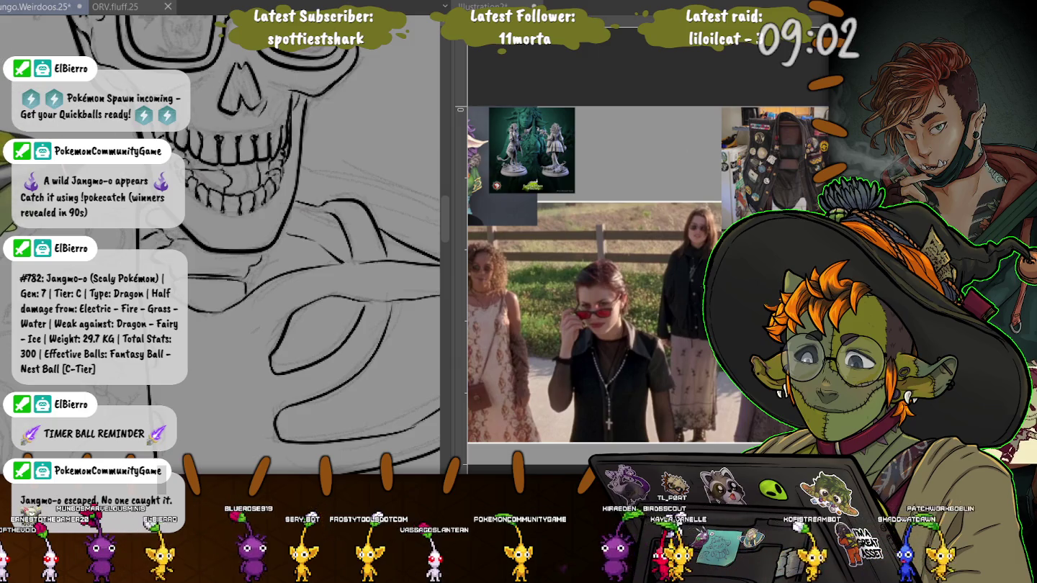
{"action": "scroll", "coordinate": [268, 210], "scroll_direction": "up", "scroll_amount": 2}
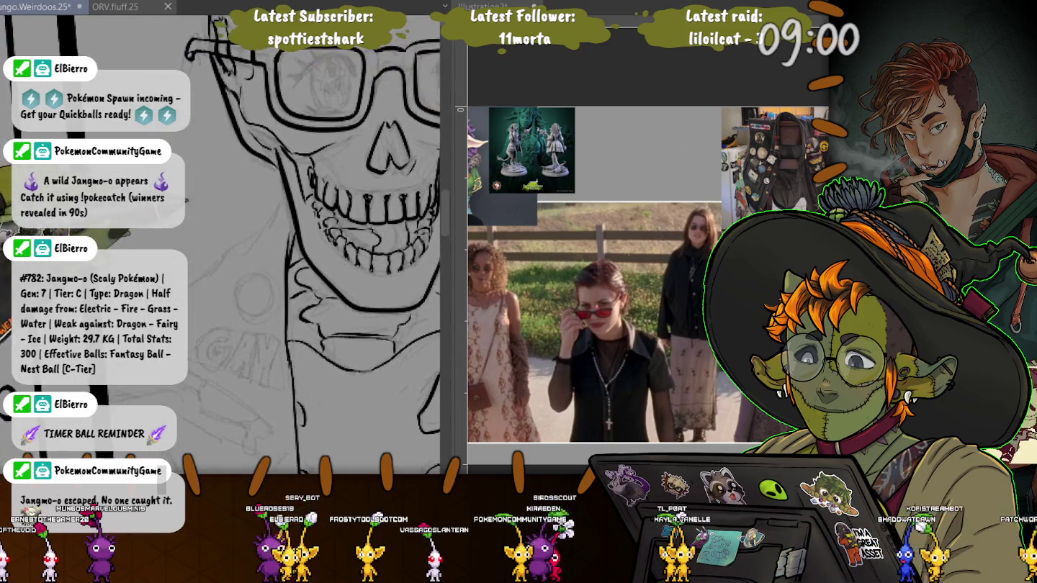
{"action": "scroll", "coordinate": [268, 211], "scroll_direction": "up", "scroll_amount": 2}
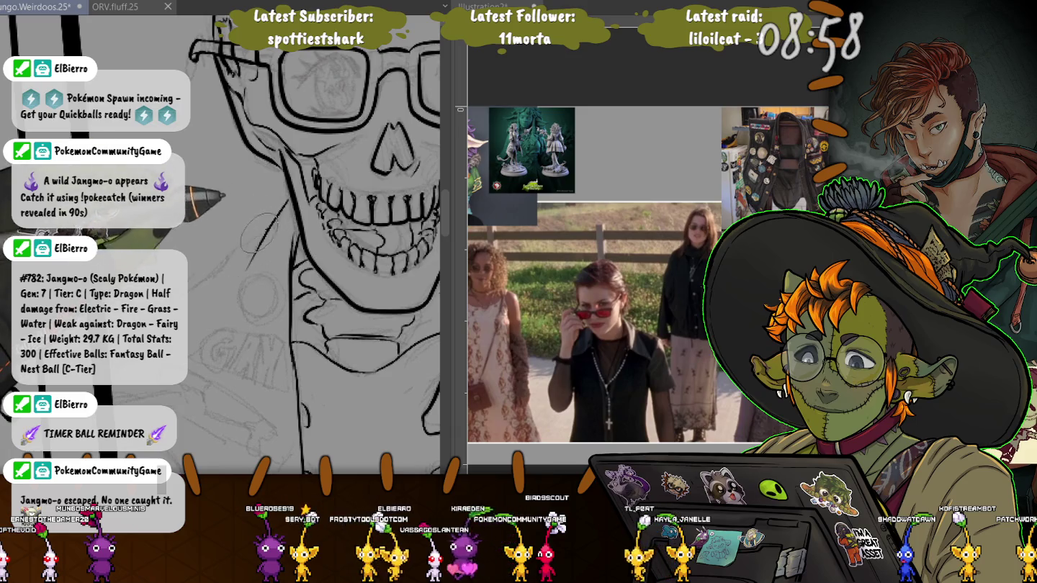
{"action": "scroll", "coordinate": [309, 245], "scroll_direction": "down", "scroll_amount": 2}
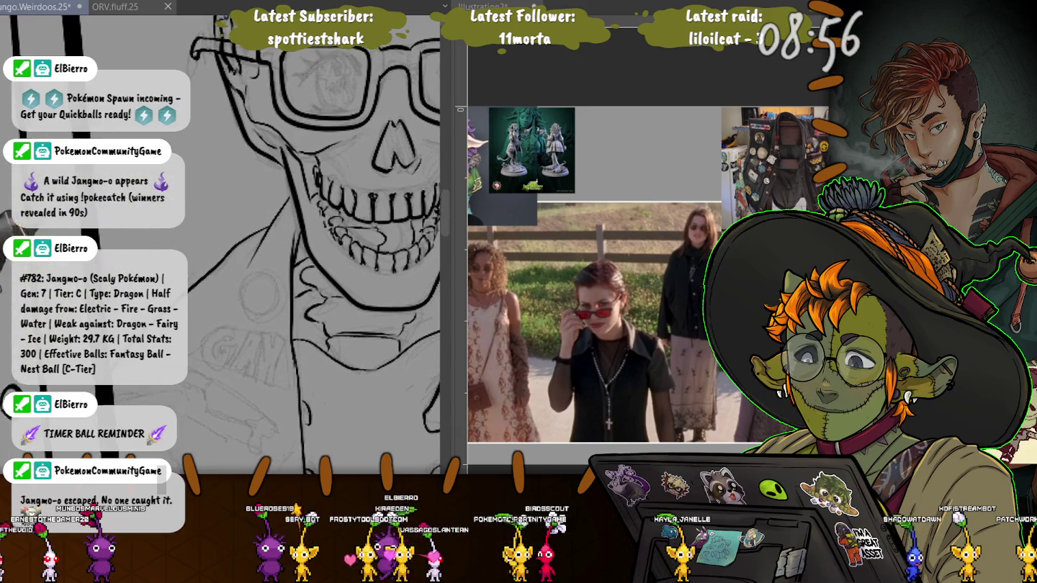
{"action": "scroll", "coordinate": [310, 245], "scroll_direction": "down", "scroll_amount": 2}
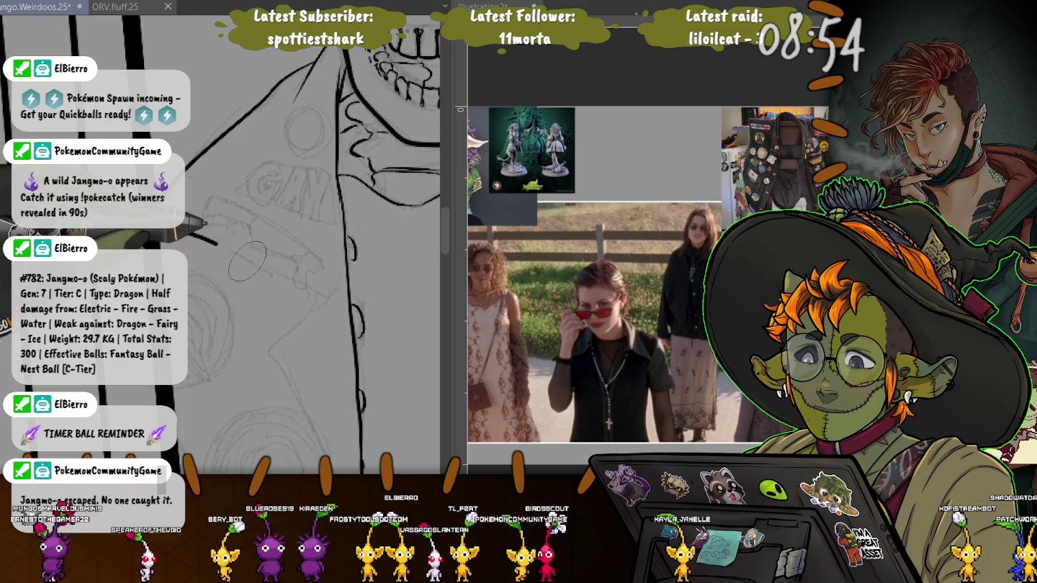
{"action": "mouse_move", "coordinate": [184, 230]}
{"action": "left_mouse_down"}
{"action": "mouse_move", "coordinate": [327, 303]}
{"action": "mouse_move", "coordinate": [277, 352]}
{"action": "left_mouse_up"}
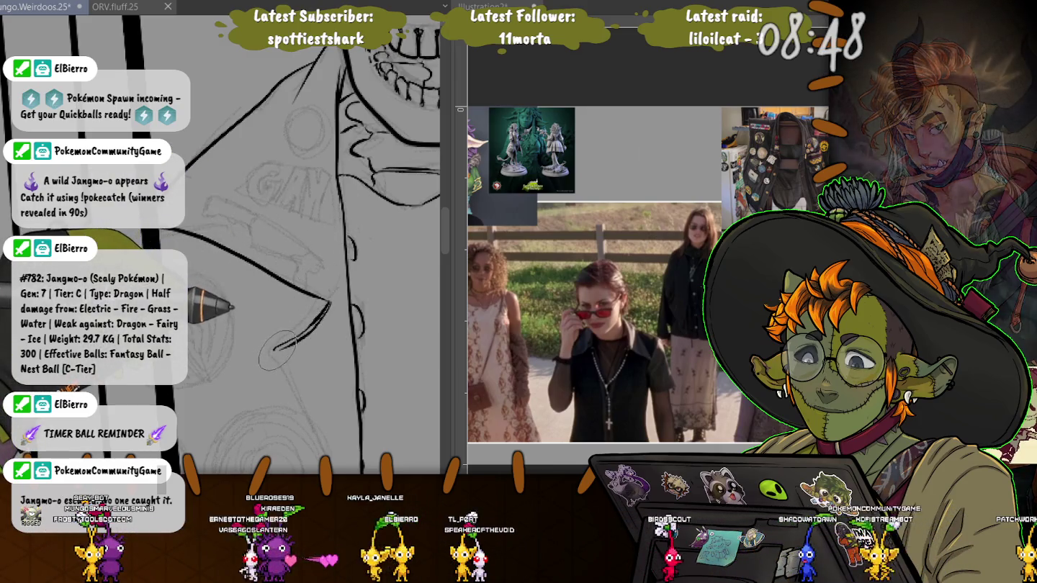
{"action": "scroll", "coordinate": [324, 252], "scroll_direction": "down", "scroll_amount": 5}
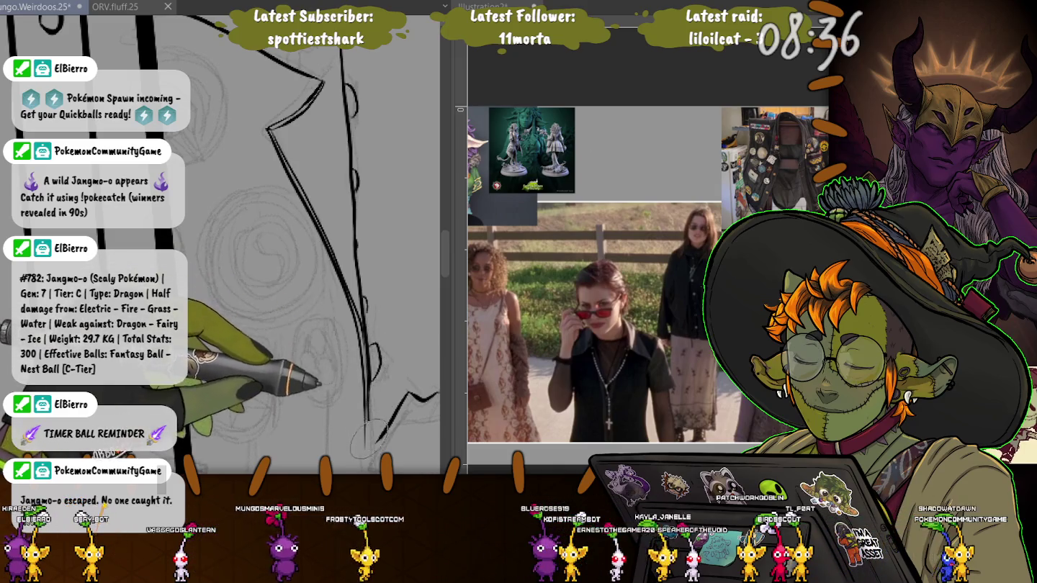
Ink a long vertical jacket edge beside the pin badges, redrawing its thickening stroke.
{"action": "scroll", "coordinate": [363, 414], "scroll_direction": "down", "scroll_amount": 3}
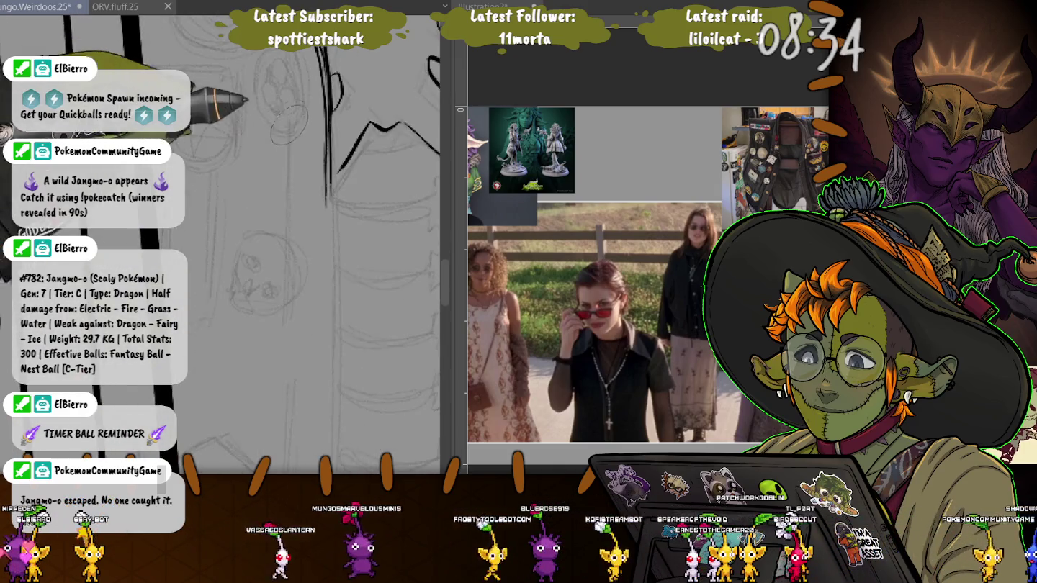
{"action": "scroll", "coordinate": [322, 103], "scroll_direction": "down", "scroll_amount": 3}
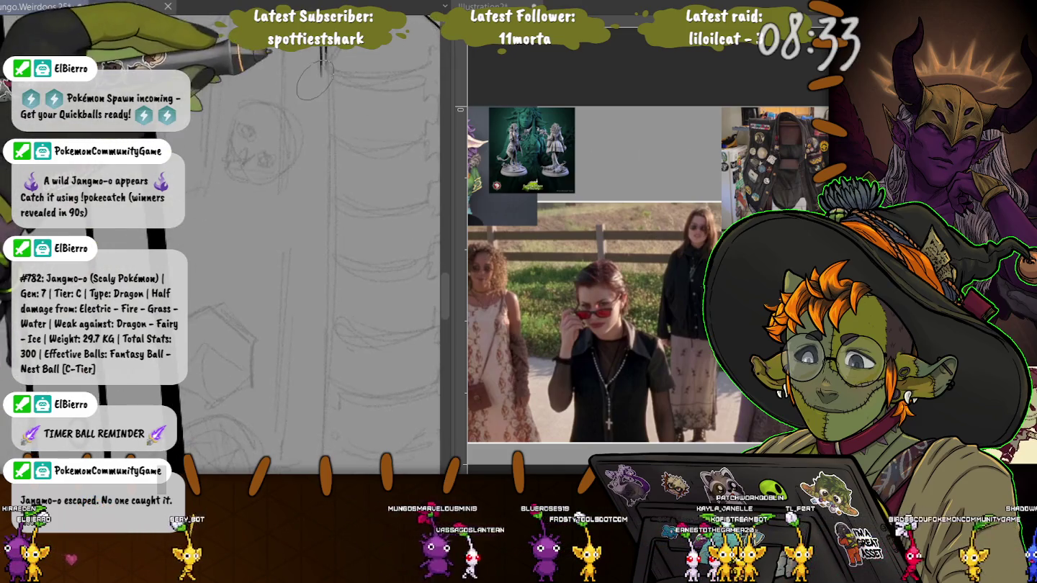
{"action": "left_click_drag", "start_coordinate": [321, 47], "coordinate": [325, 468]}
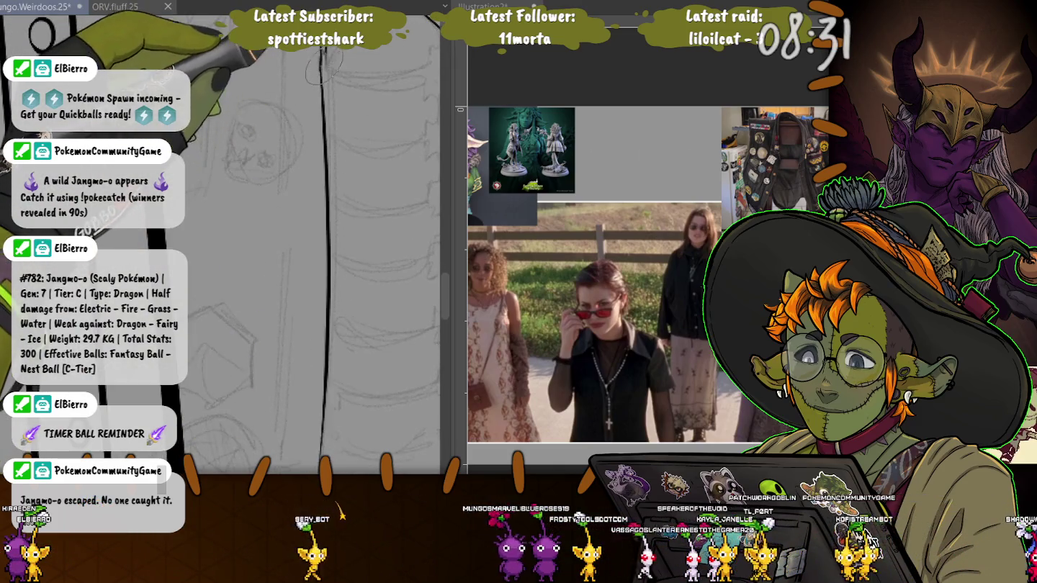
{"action": "left_click_drag", "start_coordinate": [330, 121], "coordinate": [337, 248]}
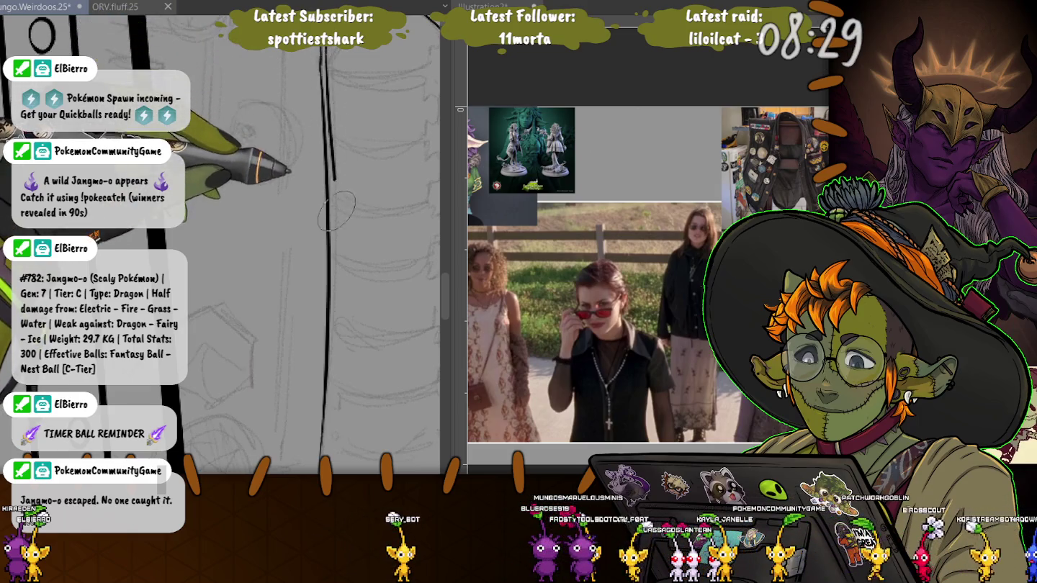
{"action": "key", "text": "ctrl+z"}
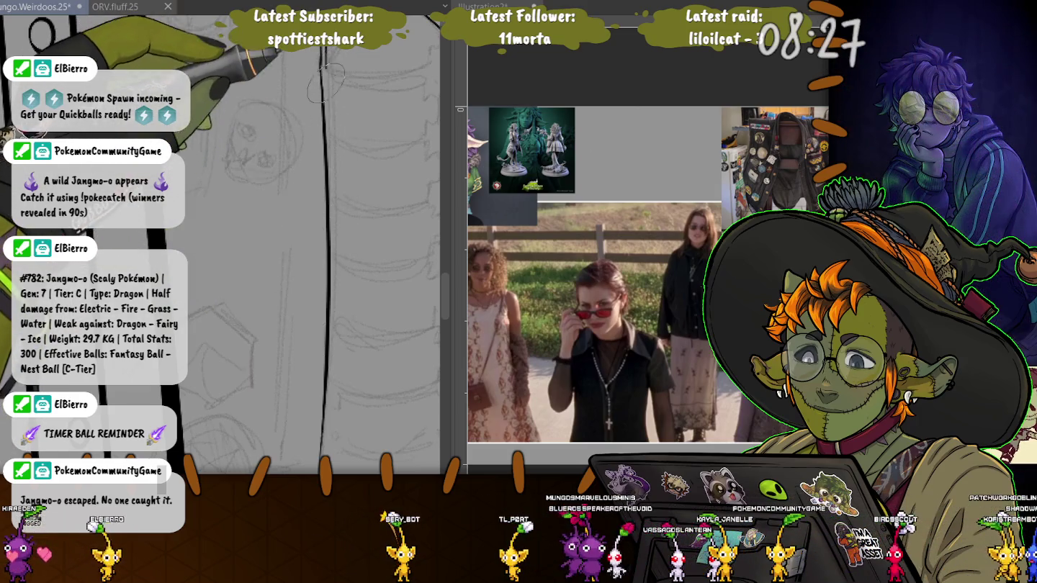
{"action": "left_click_drag", "start_coordinate": [328, 51], "coordinate": [329, 399]}
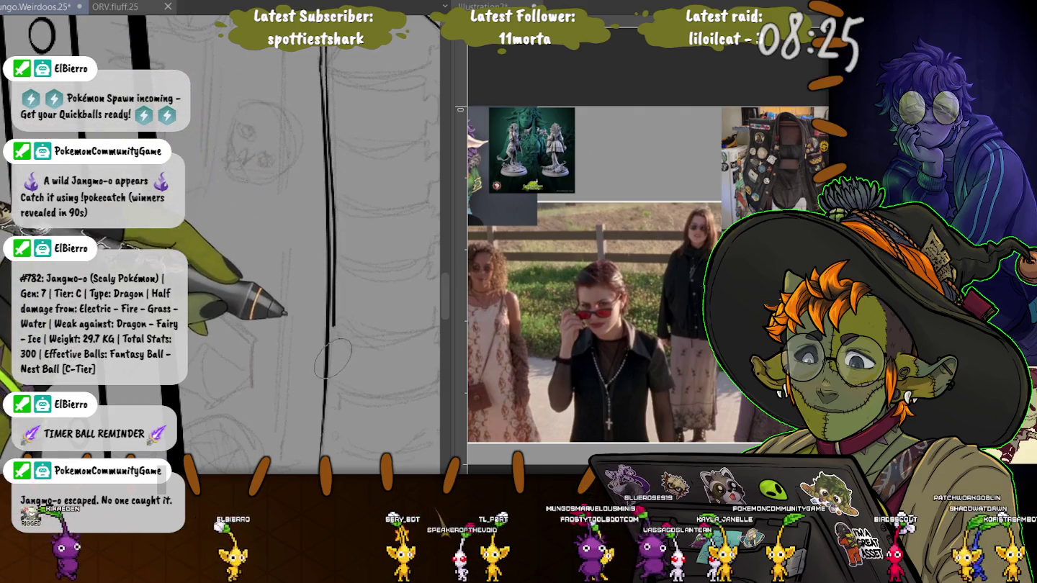
Ink a short curve beside the ribs and the bumpy, knuckle-like outline below the ribcage.
{"action": "scroll", "coordinate": [275, 382], "scroll_direction": "up", "scroll_amount": 3}
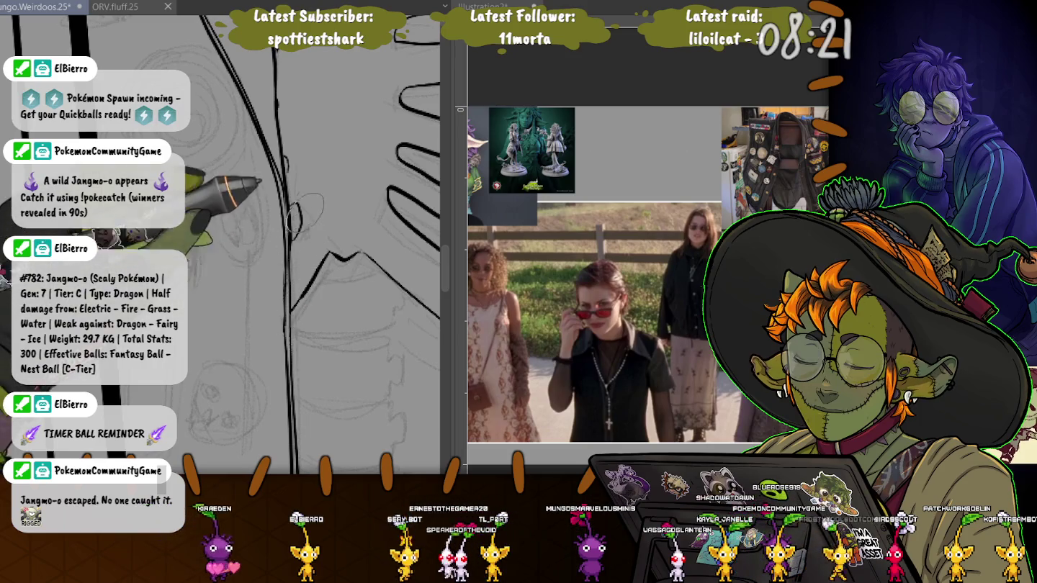
{"action": "scroll", "coordinate": [292, 309], "scroll_direction": "right", "scroll_amount": 3}
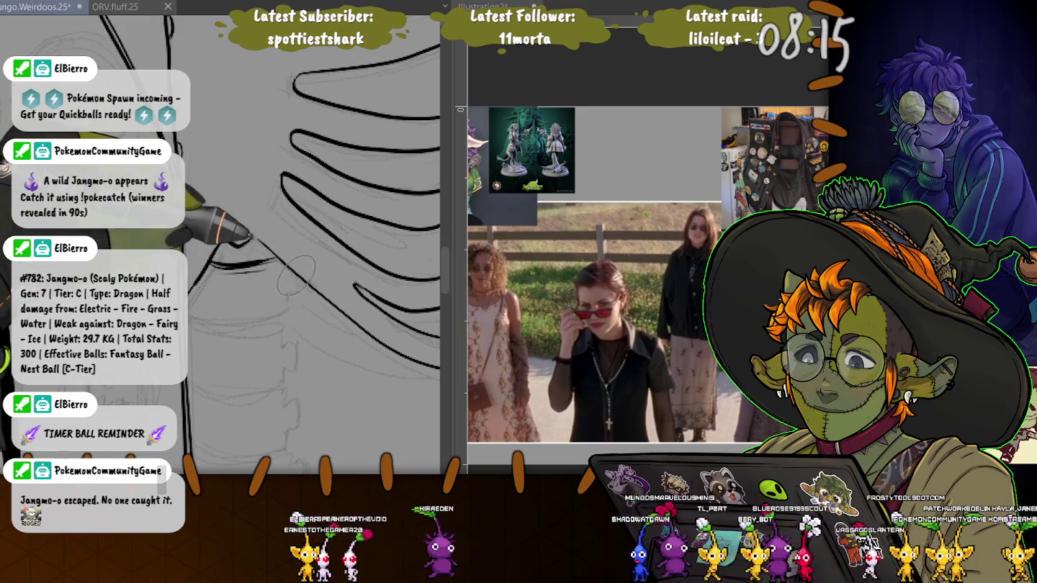
{"action": "left_click_drag", "start_coordinate": [294, 278], "coordinate": [287, 294]}
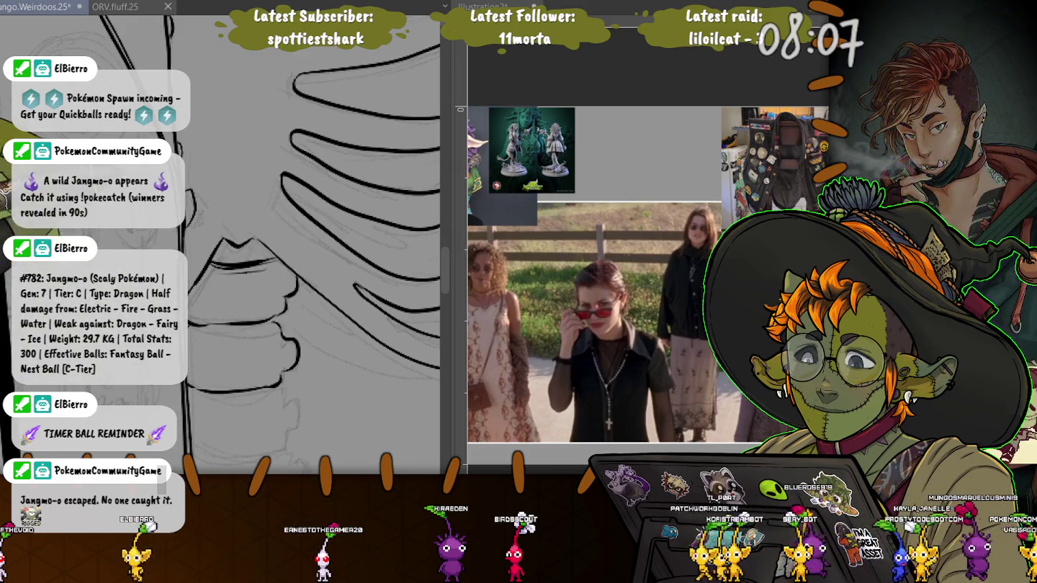
{"action": "left_click_drag", "start_coordinate": [207, 335], "coordinate": [192, 210]}
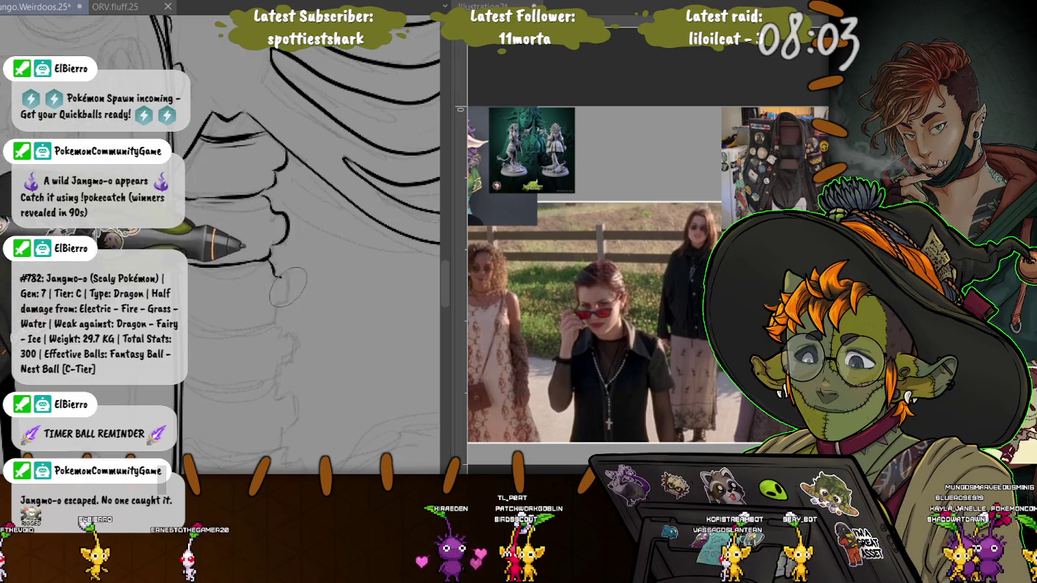
{"action": "left_click_drag", "start_coordinate": [280, 275], "coordinate": [272, 318]}
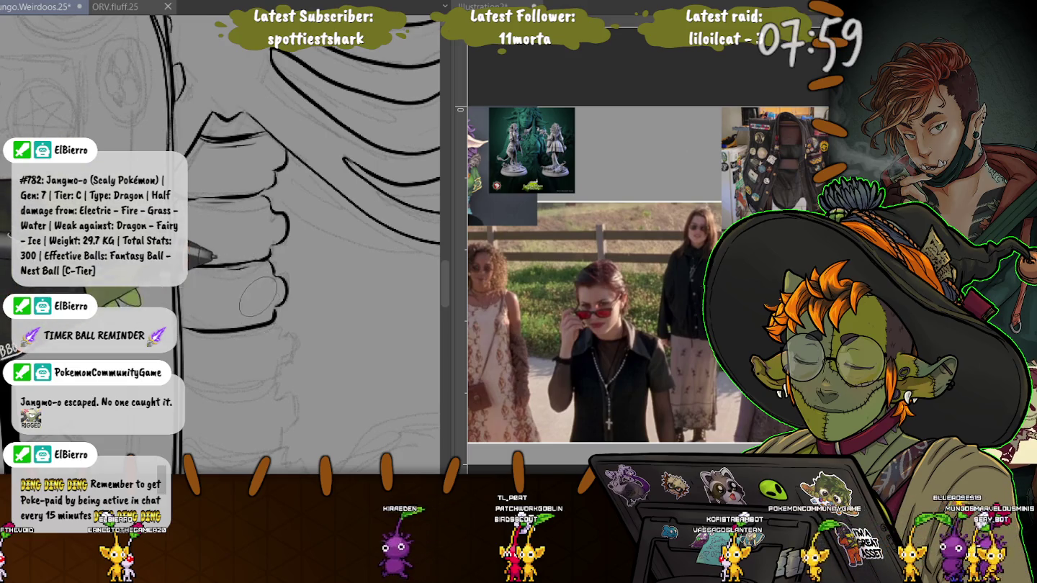
{"action": "mouse_move", "coordinate": [281, 331]}
{"action": "left_mouse_down"}
{"action": "mouse_move", "coordinate": [282, 191]}
{"action": "mouse_move", "coordinate": [196, 217]}
{"action": "left_mouse_up"}
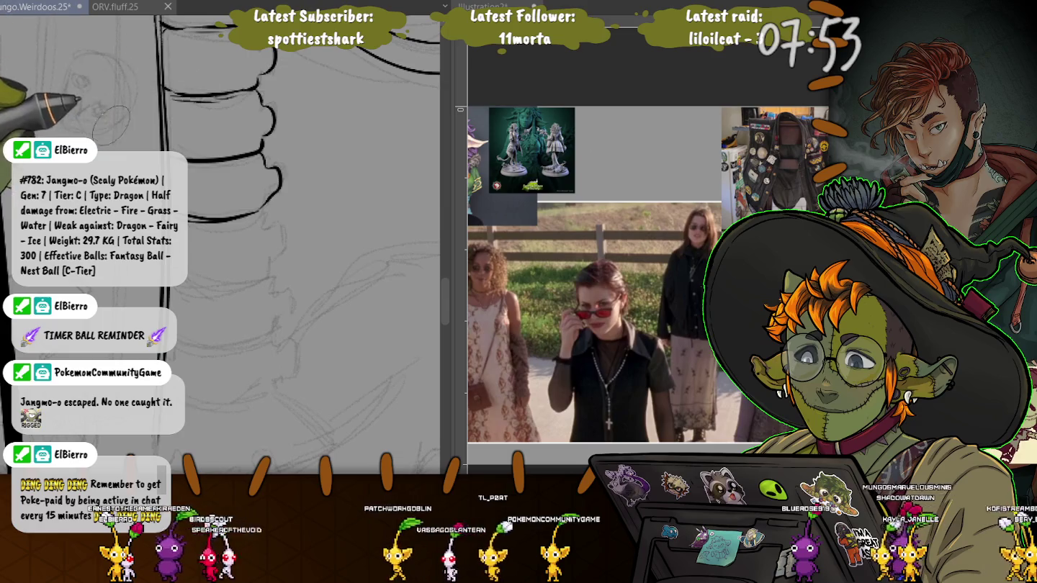
Extend the bold ink line down along the spine vertebrae.
{"action": "scroll", "coordinate": [249, 130], "scroll_direction": "down", "scroll_amount": 2}
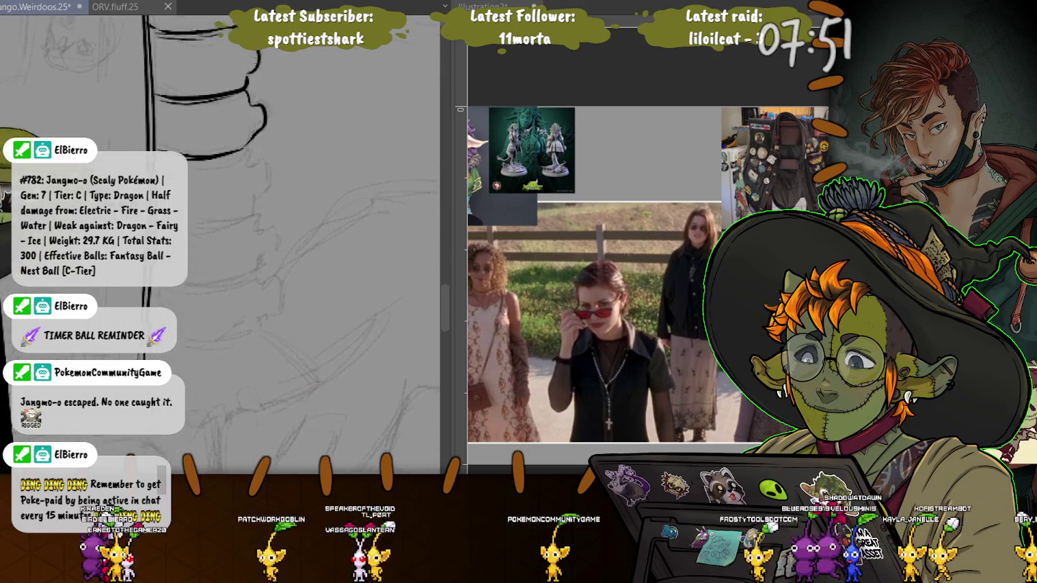
{"action": "mouse_move", "coordinate": [251, 134]}
{"action": "left_mouse_down"}
{"action": "mouse_move", "coordinate": [258, 187]}
{"action": "mouse_move", "coordinate": [188, 213]}
{"action": "left_mouse_up"}
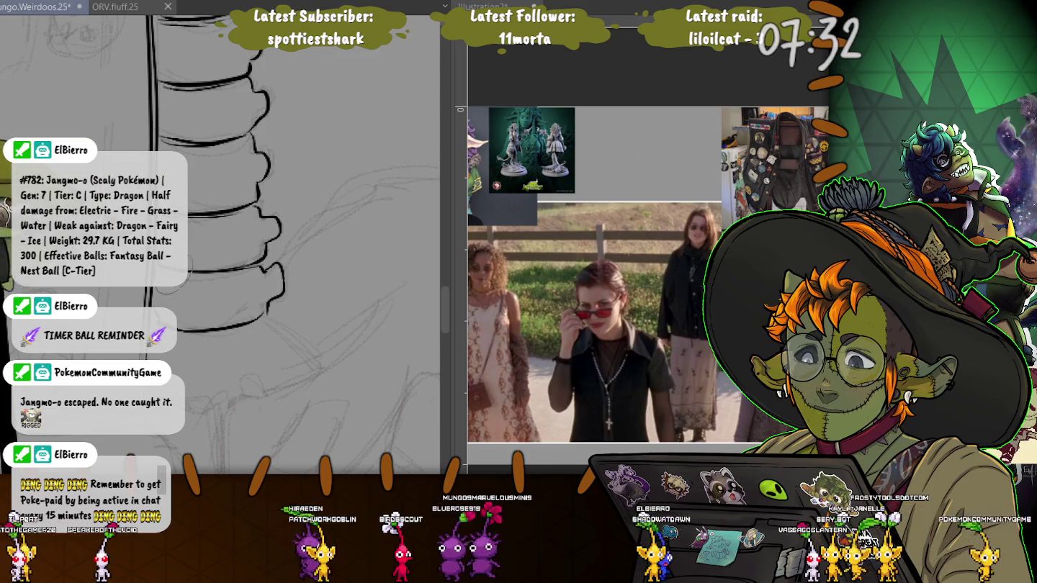
{"action": "left_click_drag", "start_coordinate": [206, 244], "coordinate": [253, 231]}
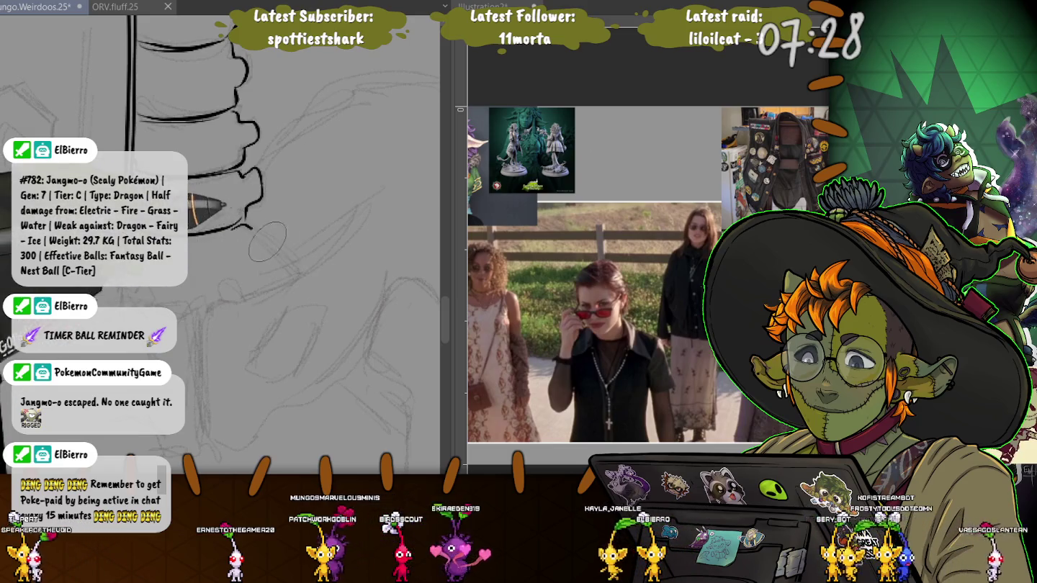
Ink a curve and small arc below the vertebrae, plus a long tapered curve.
{"action": "left_click_drag", "start_coordinate": [241, 225], "coordinate": [291, 270]}
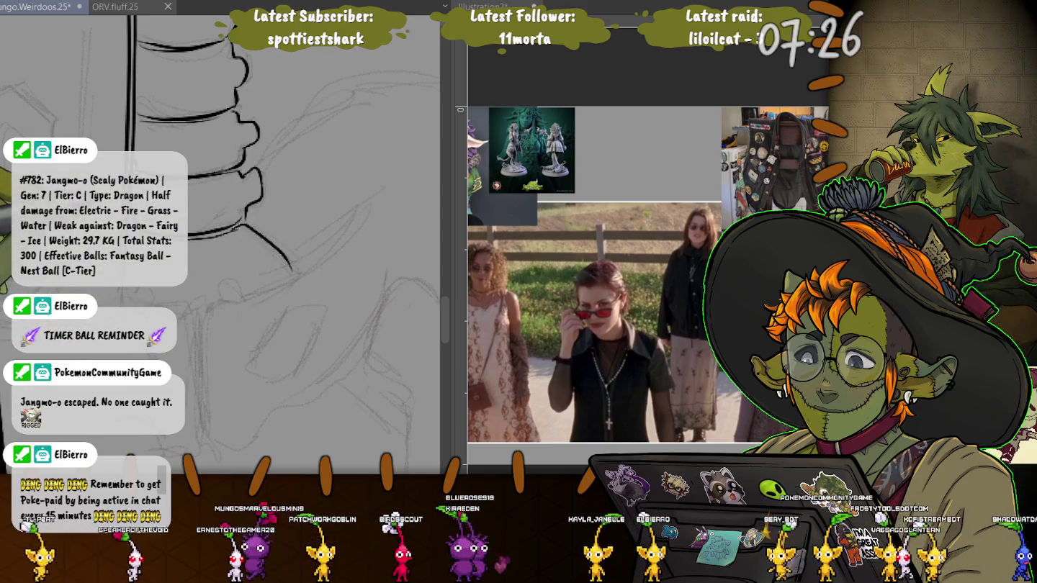
{"action": "left_click_drag", "start_coordinate": [223, 291], "coordinate": [237, 289]}
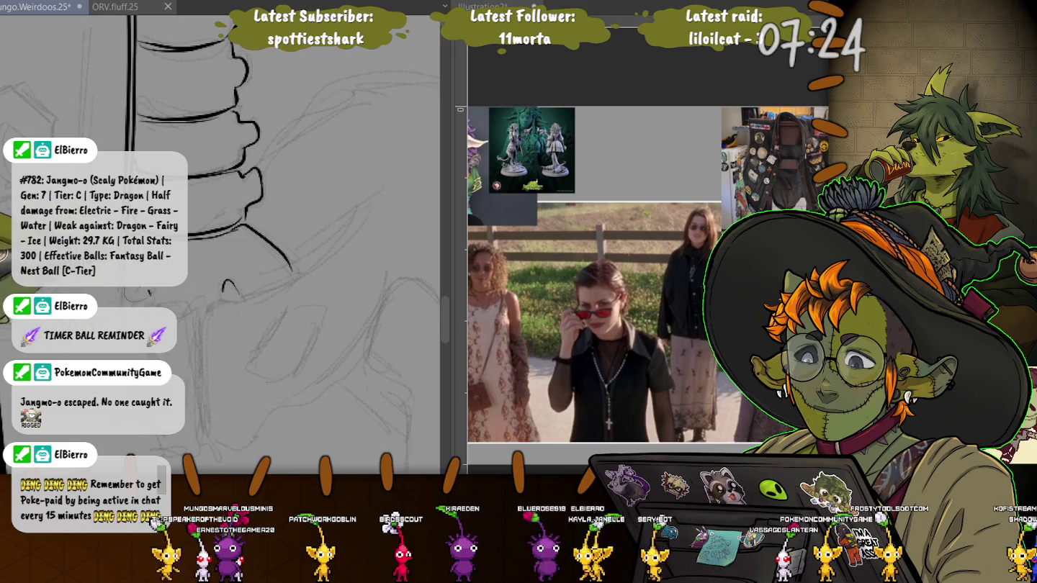
{"action": "left_click_drag", "start_coordinate": [206, 217], "coordinate": [100, 65]}
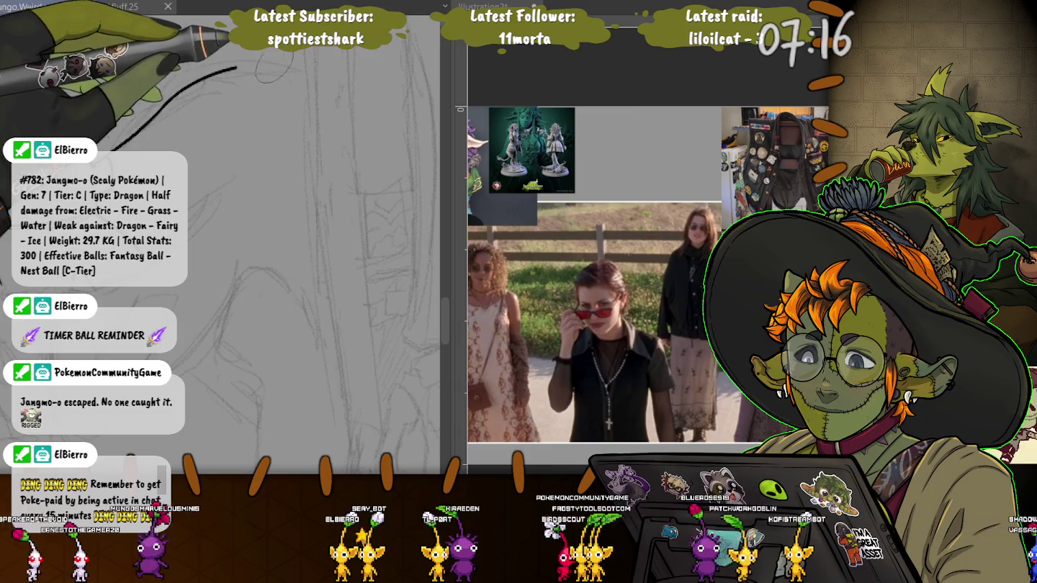
{"action": "left_click_drag", "start_coordinate": [180, 92], "coordinate": [304, 69]}
Ink a long tapered curve toward the pelvis and thicken the vertical line.
{"action": "scroll", "coordinate": [217, 216], "scroll_direction": "up", "scroll_amount": 3}
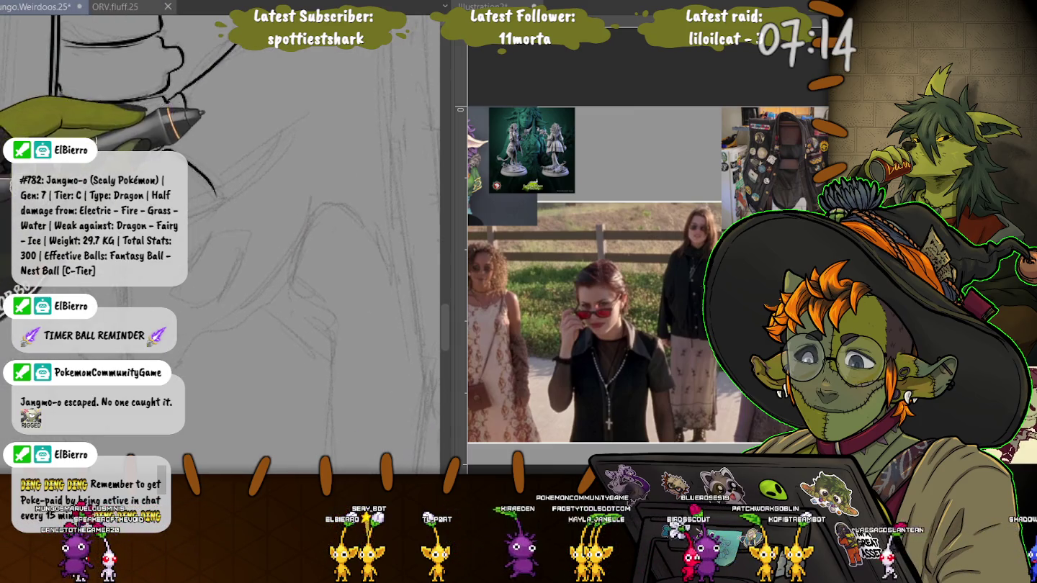
{"action": "scroll", "coordinate": [216, 217], "scroll_direction": "left", "scroll_amount": 3}
{"action": "left_click_drag", "start_coordinate": [252, 205], "coordinate": [392, 102]}
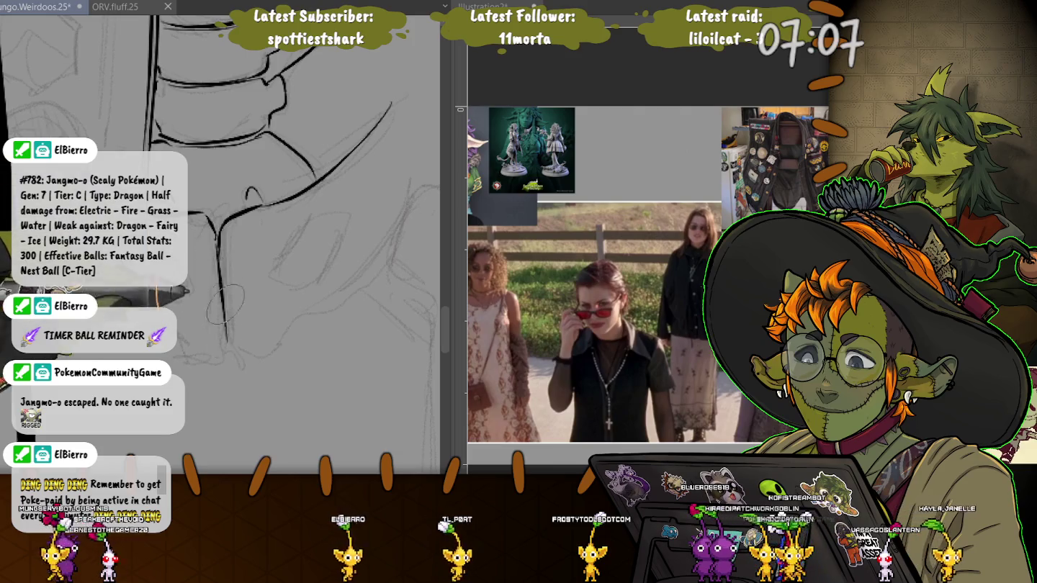
{"action": "mouse_move", "coordinate": [218, 231]}
{"action": "left_mouse_down"}
{"action": "mouse_move", "coordinate": [230, 343]}
{"action": "mouse_move", "coordinate": [389, 256]}
{"action": "left_mouse_up"}
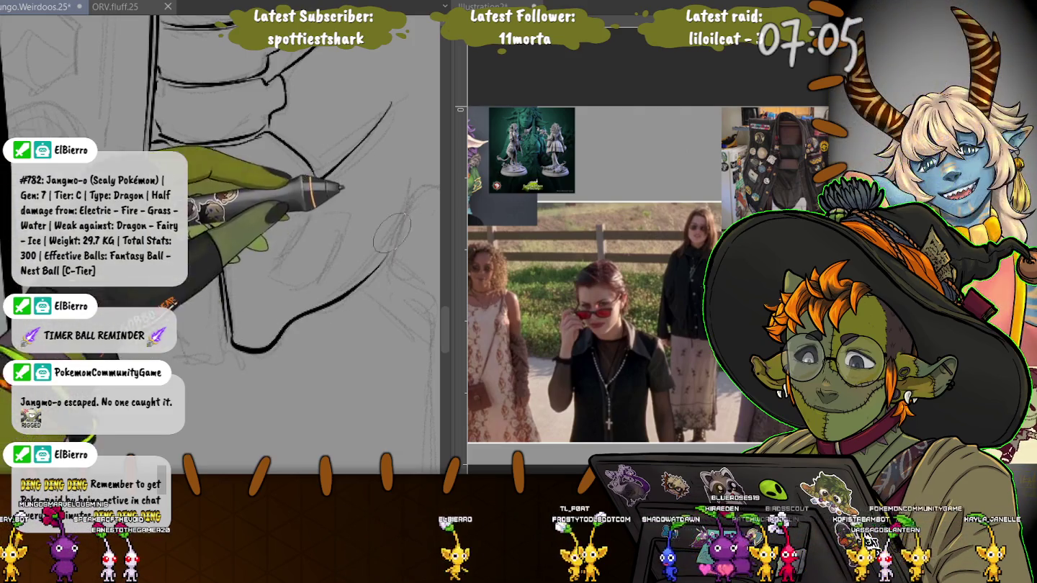
Ink the pelvis's first oval hole, undoing a stray diagonal stroke.
{"action": "left_click_drag", "start_coordinate": [342, 224], "coordinate": [277, 289]}
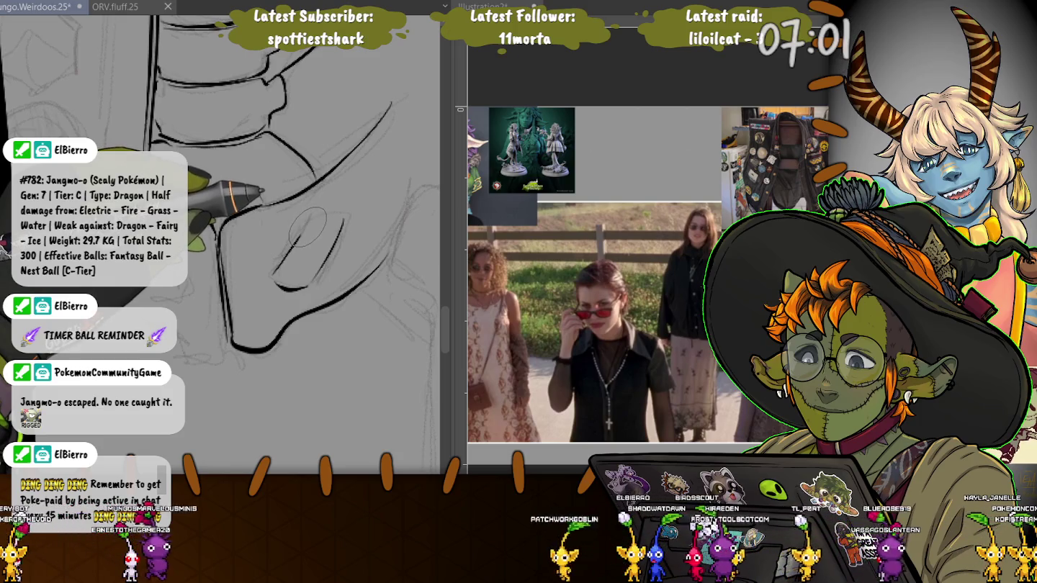
{"action": "key", "text": "ctrl+z"}
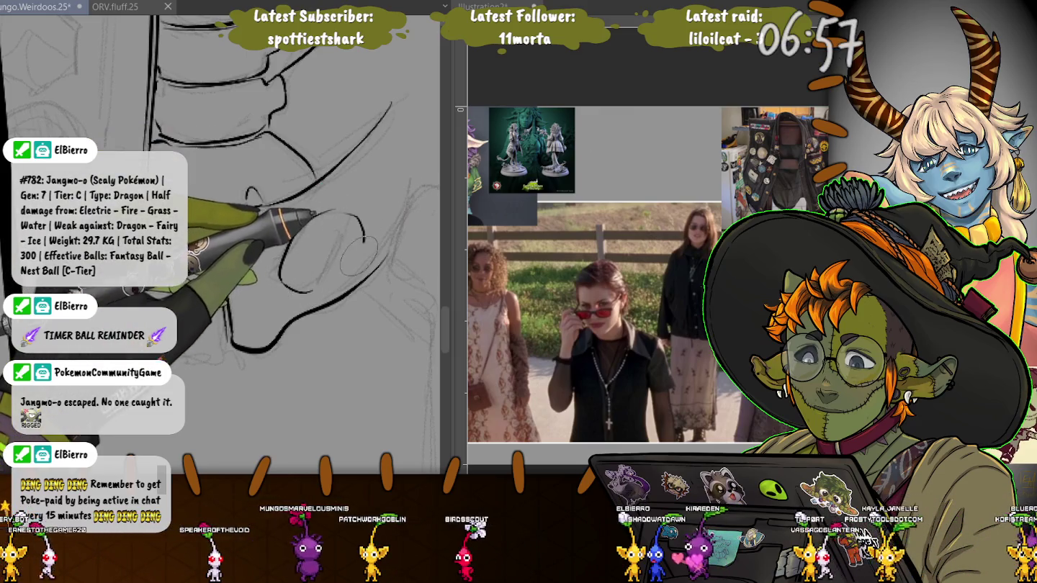
{"action": "left_click_drag", "start_coordinate": [284, 284], "coordinate": [310, 288]}
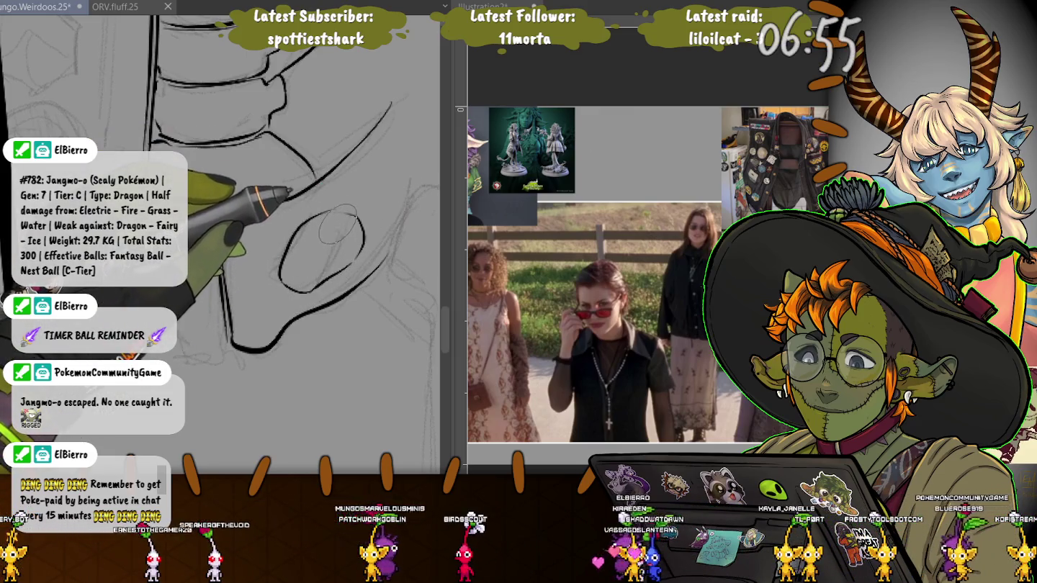
{"action": "left_click_drag", "start_coordinate": [317, 217], "coordinate": [360, 227]}
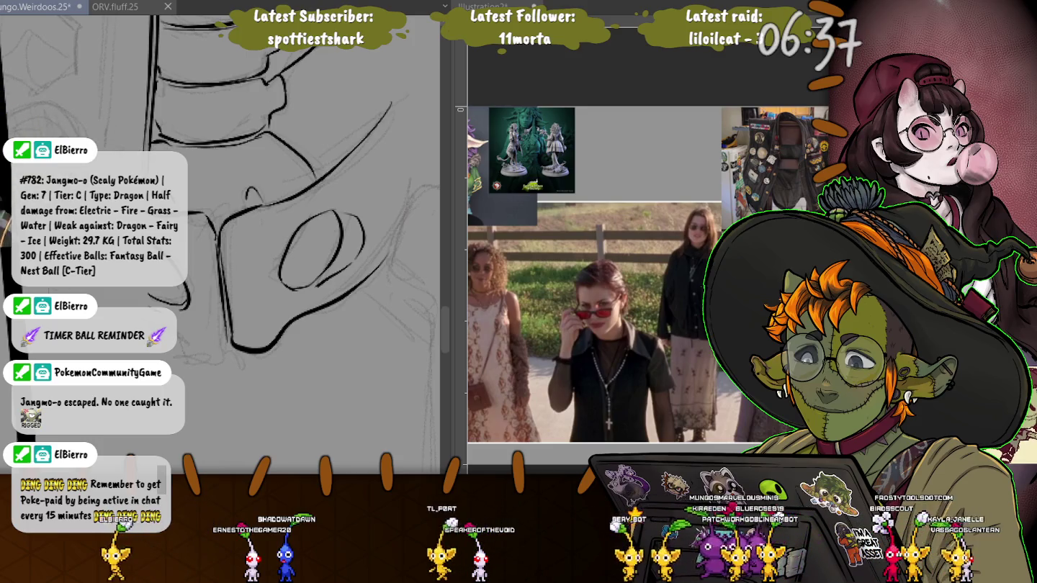
Ink the pelvis's bottom edge and the curve up its side, outlining the second oval.
{"action": "scroll", "coordinate": [332, 187], "scroll_direction": "left", "scroll_amount": 3}
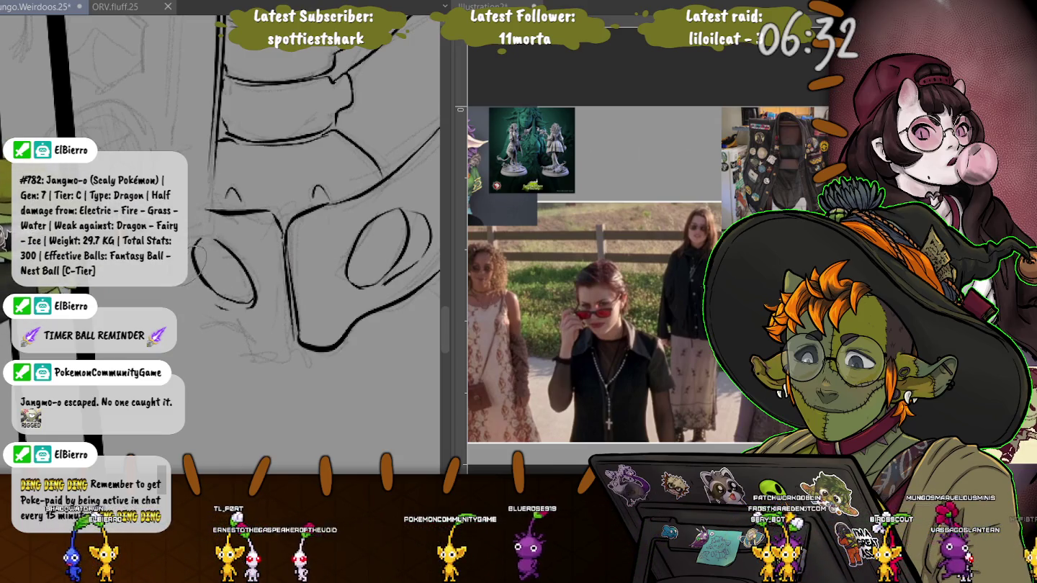
{"action": "mouse_move", "coordinate": [332, 347]}
{"action": "left_mouse_down"}
{"action": "mouse_move", "coordinate": [80, 346]}
{"action": "mouse_move", "coordinate": [216, 302]}
{"action": "left_mouse_up"}
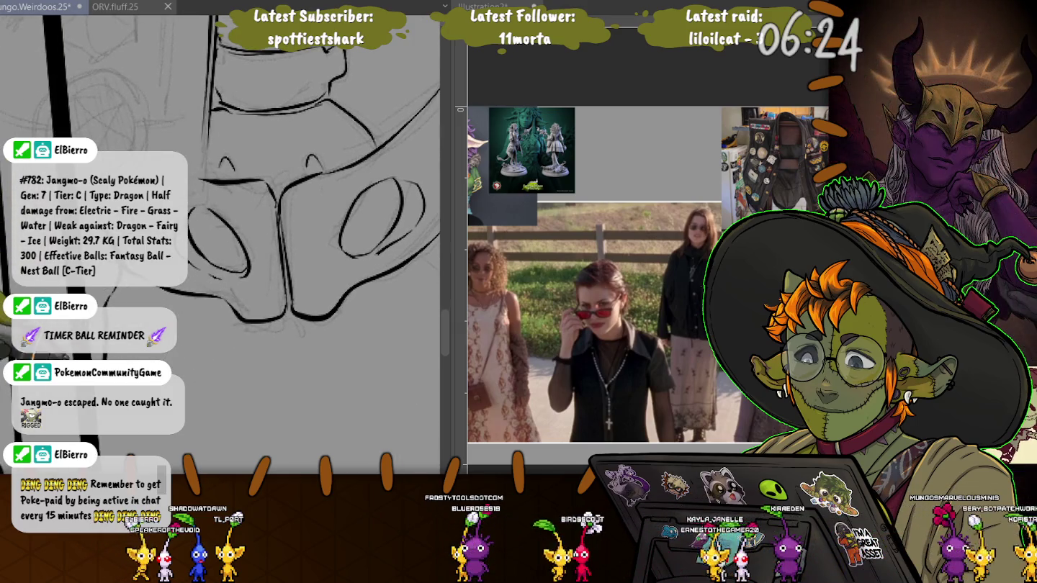
{"action": "scroll", "coordinate": [268, 192], "scroll_direction": "down", "scroll_amount": 3}
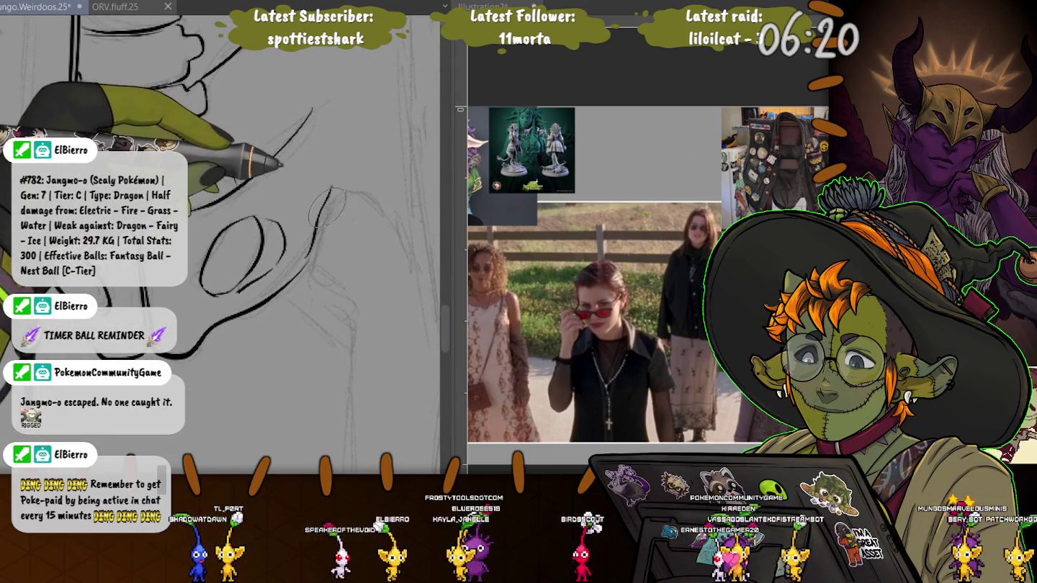
{"action": "mouse_move", "coordinate": [315, 244]}
{"action": "left_mouse_down"}
{"action": "mouse_move", "coordinate": [371, 188]}
{"action": "mouse_move", "coordinate": [405, 249]}
{"action": "left_mouse_up"}
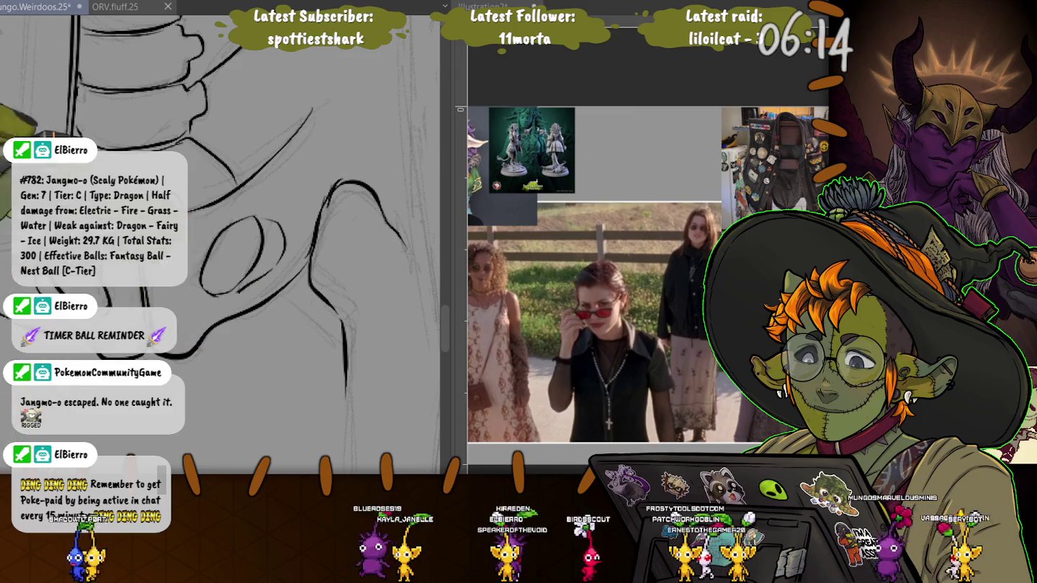
{"action": "scroll", "coordinate": [311, 288], "scroll_direction": "up", "scroll_amount": 3}
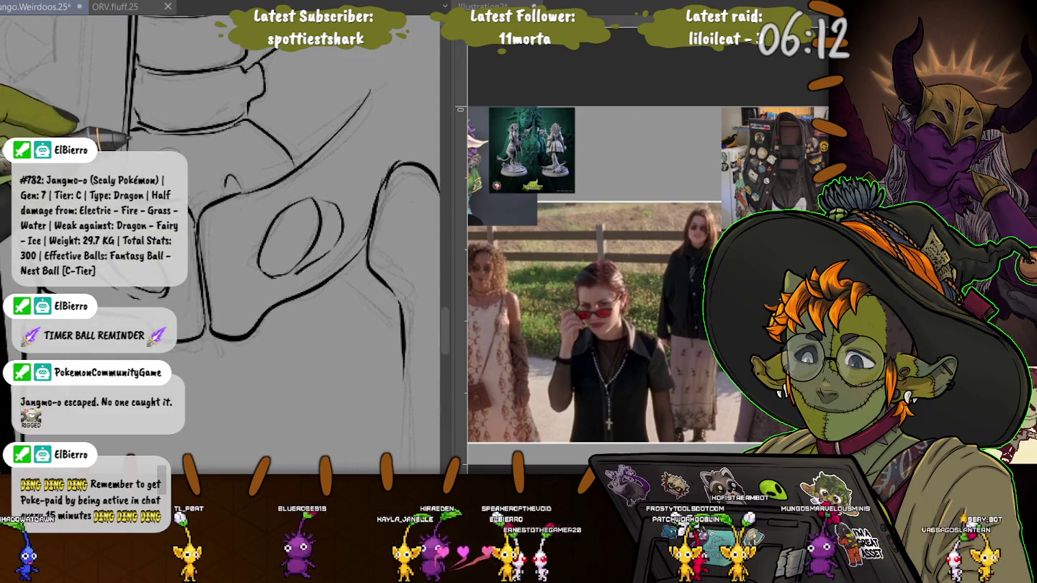
{"action": "scroll", "coordinate": [259, 238], "scroll_direction": "down", "scroll_amount": 3}
{"action": "scroll", "coordinate": [234, 245], "scroll_direction": "up", "scroll_amount": 2}
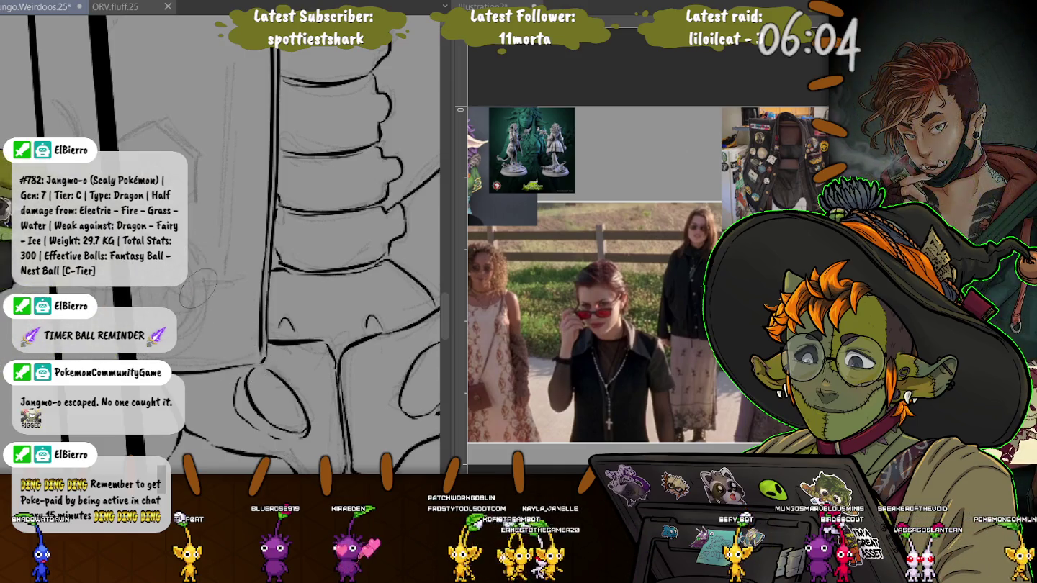
Review the torso, then ink a bold curved hip rim sweeping out from the spine.
{"action": "scroll", "coordinate": [223, 245], "scroll_direction": "down", "scroll_amount": 1}
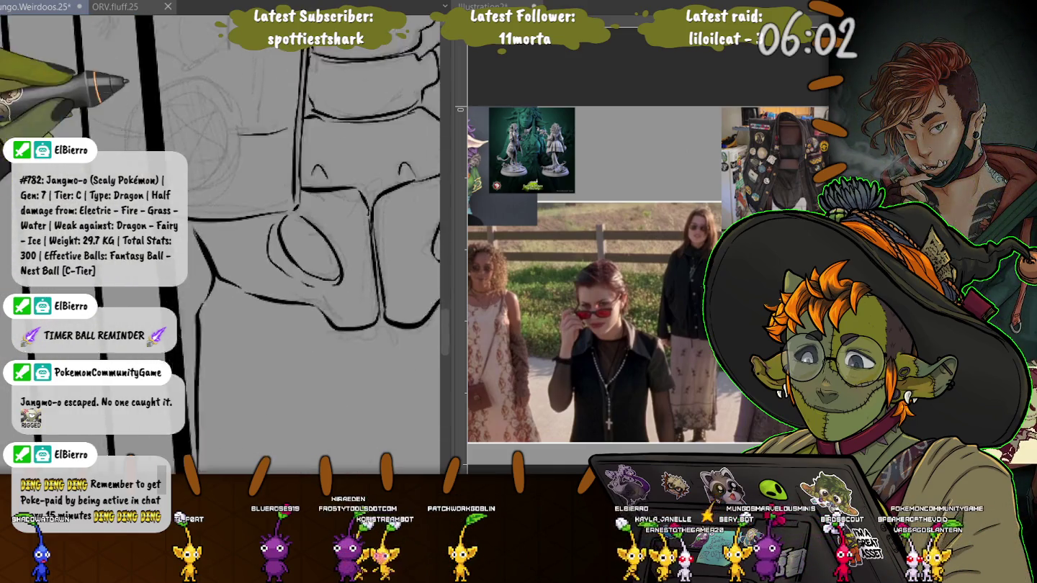
{"action": "scroll", "coordinate": [224, 245], "scroll_direction": "down", "scroll_amount": 1}
{"action": "scroll", "coordinate": [224, 245], "scroll_direction": "down", "scroll_amount": 1}
{"action": "scroll", "coordinate": [224, 244], "scroll_direction": "down", "scroll_amount": 1}
{"action": "scroll", "coordinate": [280, 319], "scroll_direction": "up", "scroll_amount": 2}
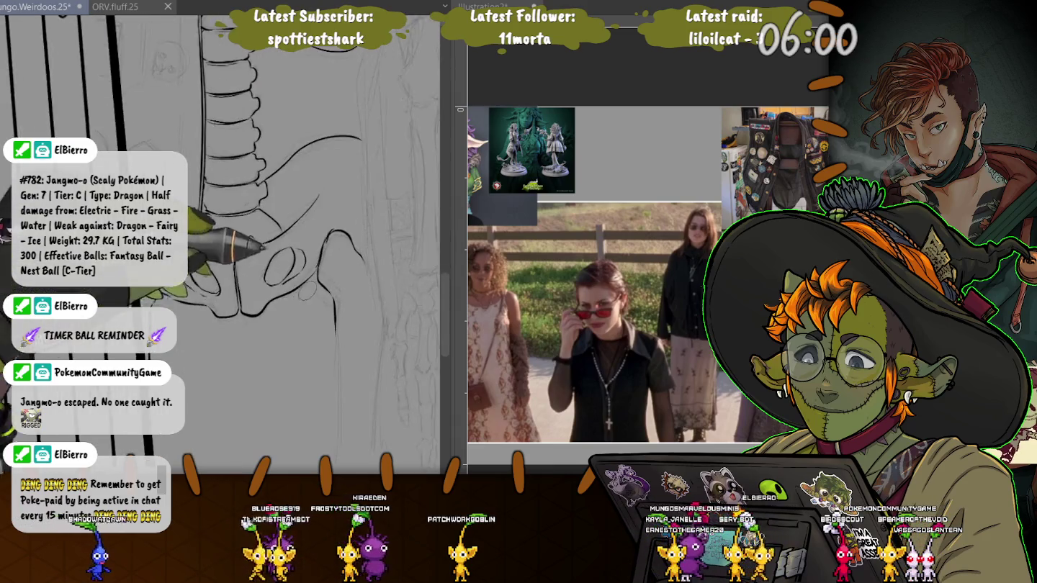
{"action": "scroll", "coordinate": [280, 319], "scroll_direction": "up", "scroll_amount": 1}
{"action": "scroll", "coordinate": [281, 319], "scroll_direction": "down", "scroll_amount": 2}
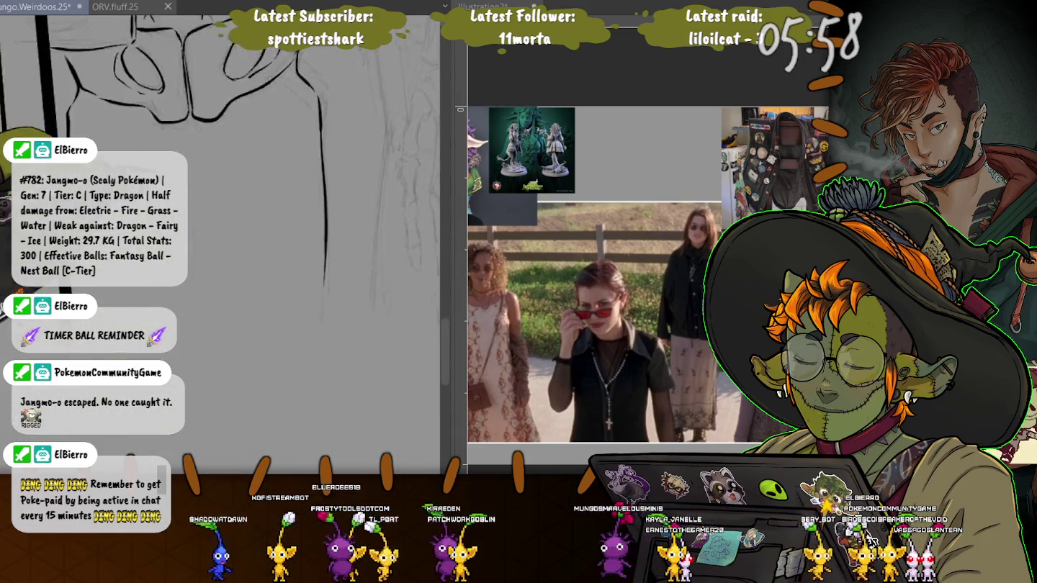
{"action": "scroll", "coordinate": [260, 274], "scroll_direction": "down", "scroll_amount": 2}
{"action": "scroll", "coordinate": [236, 211], "scroll_direction": "down", "scroll_amount": 2}
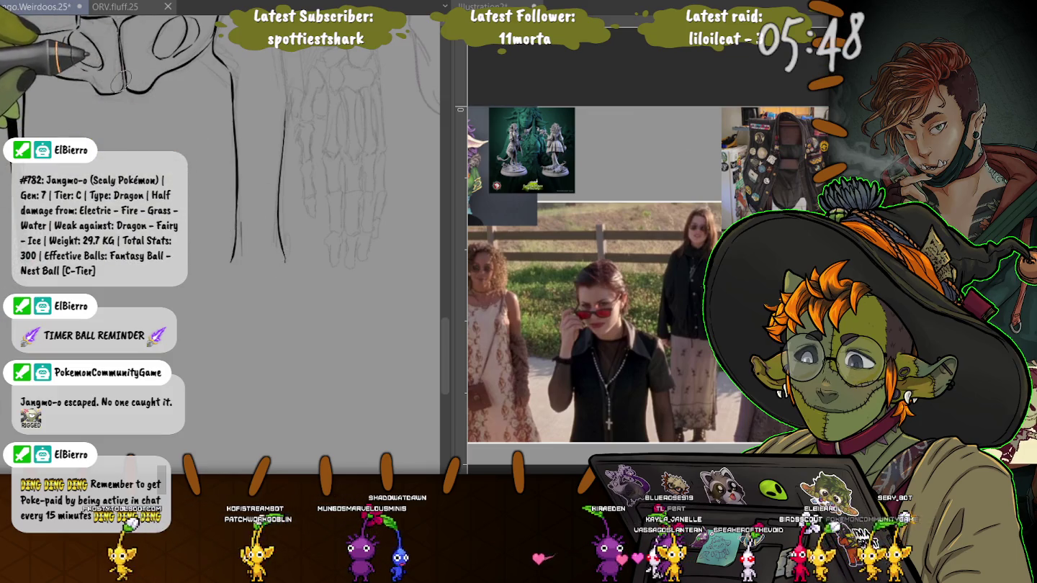
{"action": "scroll", "coordinate": [219, 237], "scroll_direction": "up", "scroll_amount": 2}
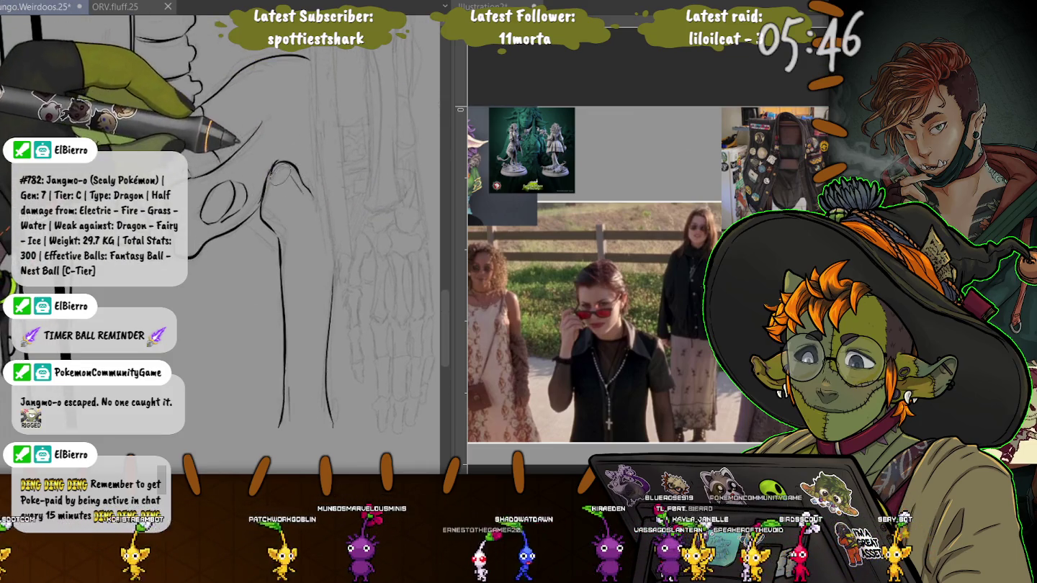
{"action": "scroll", "coordinate": [325, 123], "scroll_direction": "up", "scroll_amount": 1}
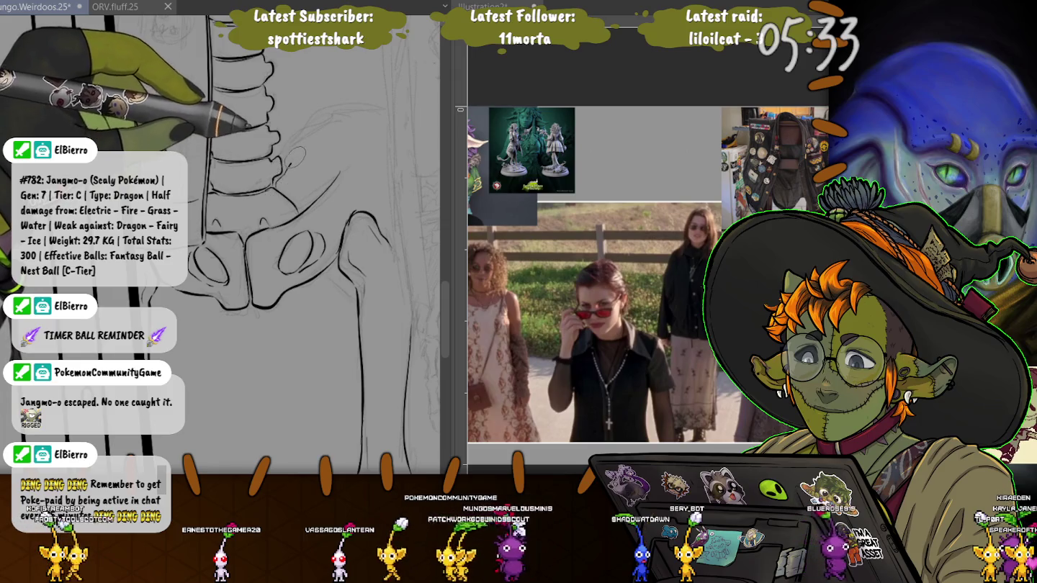
{"action": "left_click_drag", "start_coordinate": [284, 129], "coordinate": [386, 117]}
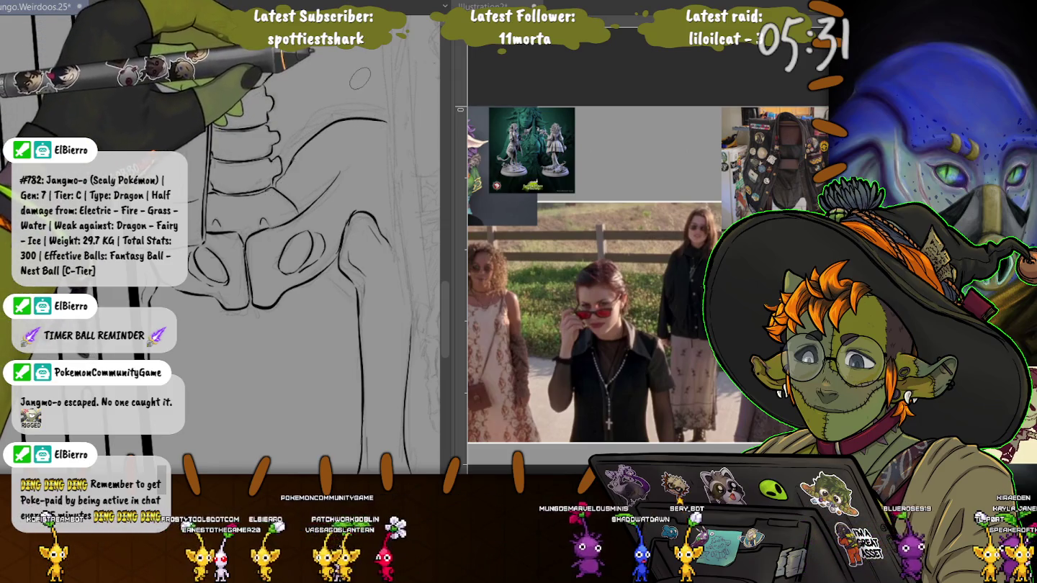
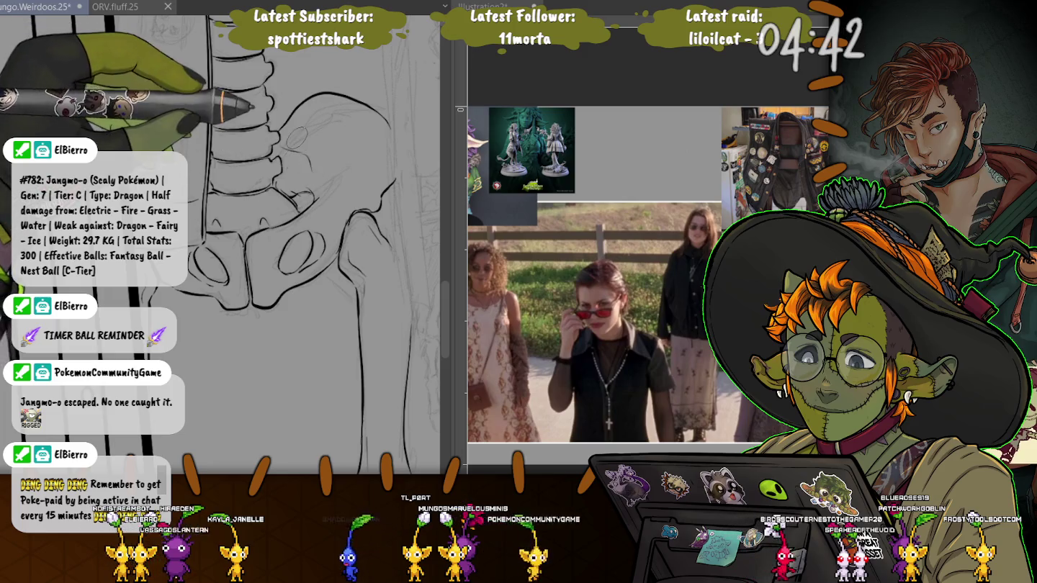
Zoom in along the ribcage and tilt the canvas to an angle for inking.
{"action": "scroll", "coordinate": [289, 244], "scroll_direction": "up", "scroll_amount": 5}
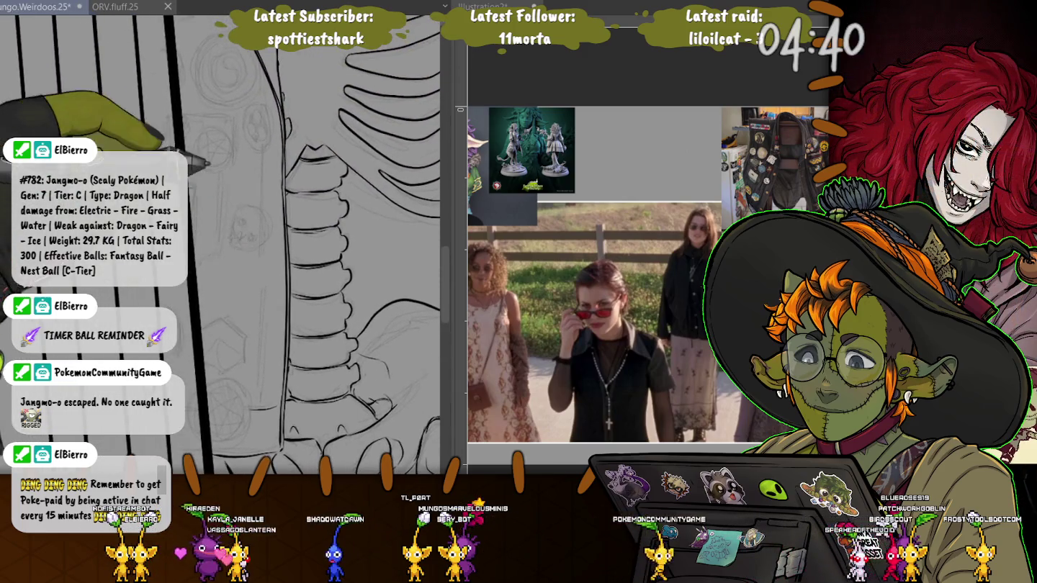
{"action": "scroll", "coordinate": [289, 244], "scroll_direction": "up", "scroll_amount": 2}
{"action": "scroll", "coordinate": [289, 245], "scroll_direction": "up", "scroll_amount": 2}
{"action": "scroll", "coordinate": [288, 245], "scroll_direction": "up", "scroll_amount": 2}
{"action": "scroll", "coordinate": [289, 245], "scroll_direction": "up", "scroll_amount": 2}
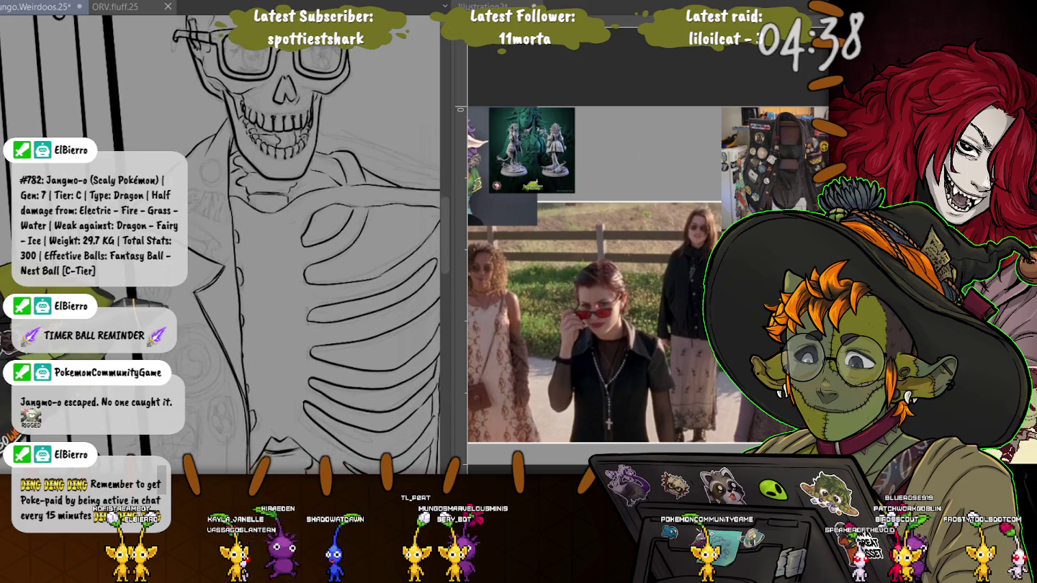
{"action": "scroll", "coordinate": [310, 244], "scroll_direction": "down", "scroll_amount": 3}
{"action": "scroll", "coordinate": [310, 245], "scroll_direction": "up", "scroll_amount": 1}
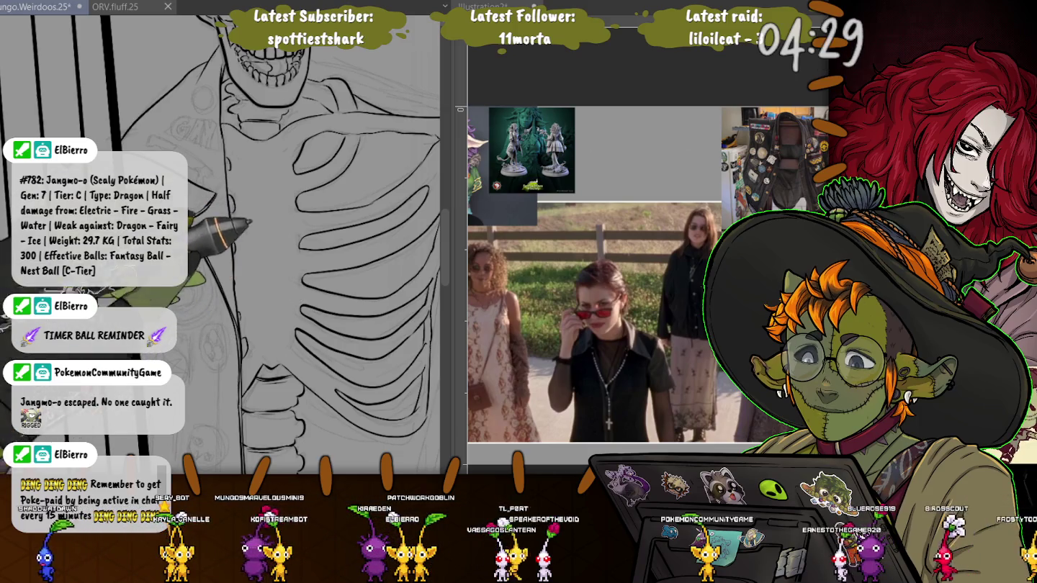
{"action": "mouse_move", "coordinate": [296, 290]}
{"action": "left_mouse_down"}
{"action": "mouse_move", "coordinate": [217, 273]}
{"action": "mouse_move", "coordinate": [218, 249]}
{"action": "left_mouse_up"}
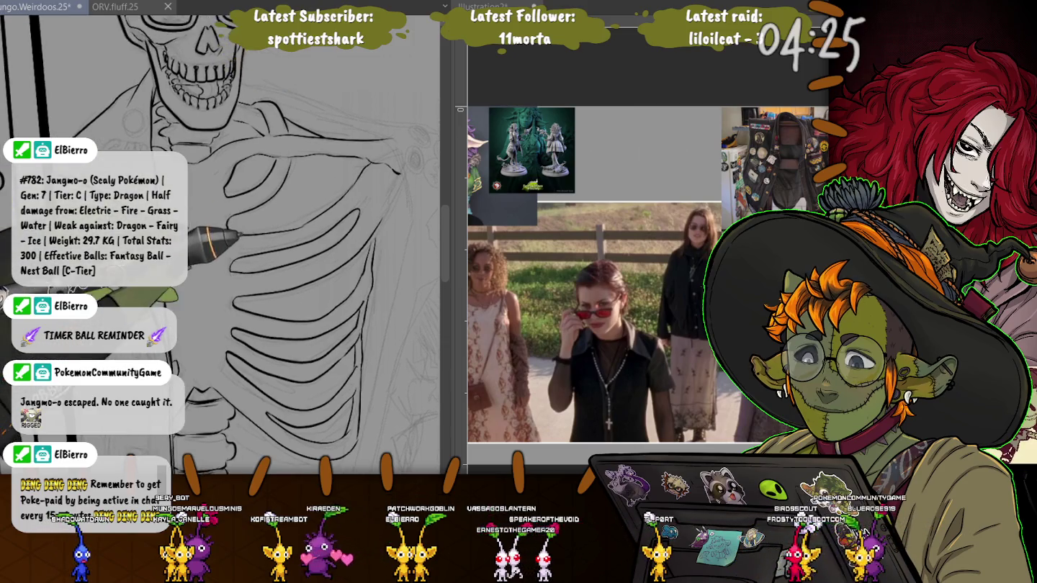
{"action": "left_click_drag", "start_coordinate": [289, 288], "coordinate": [245, 274]}
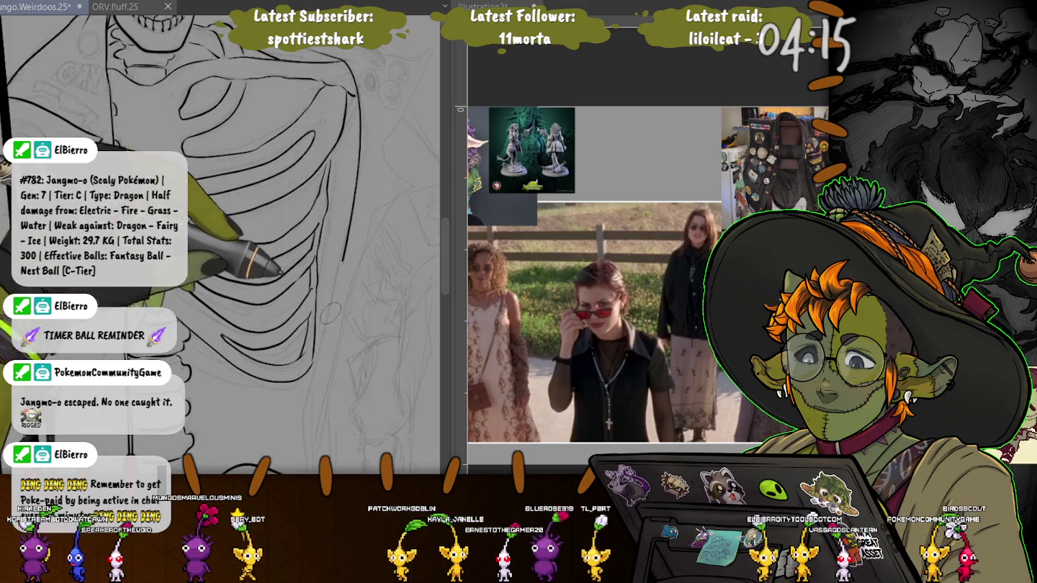
{"action": "scroll", "coordinate": [220, 245], "scroll_direction": "up", "scroll_amount": 3}
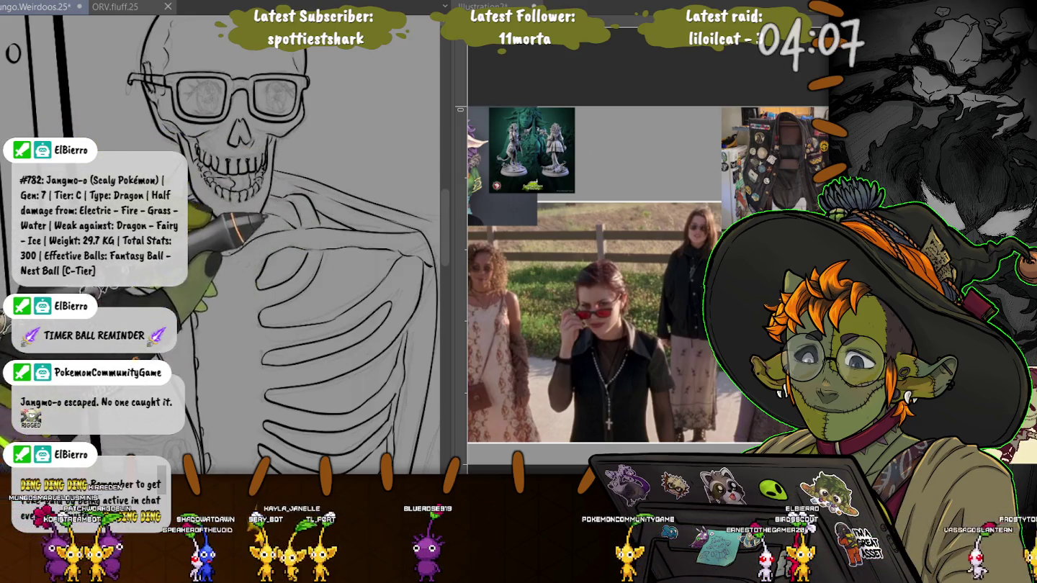
Ink the jacket lapel edge in two strokes running down beside the ribs.
{"action": "left_click_drag", "start_coordinate": [263, 216], "coordinate": [140, 158]}
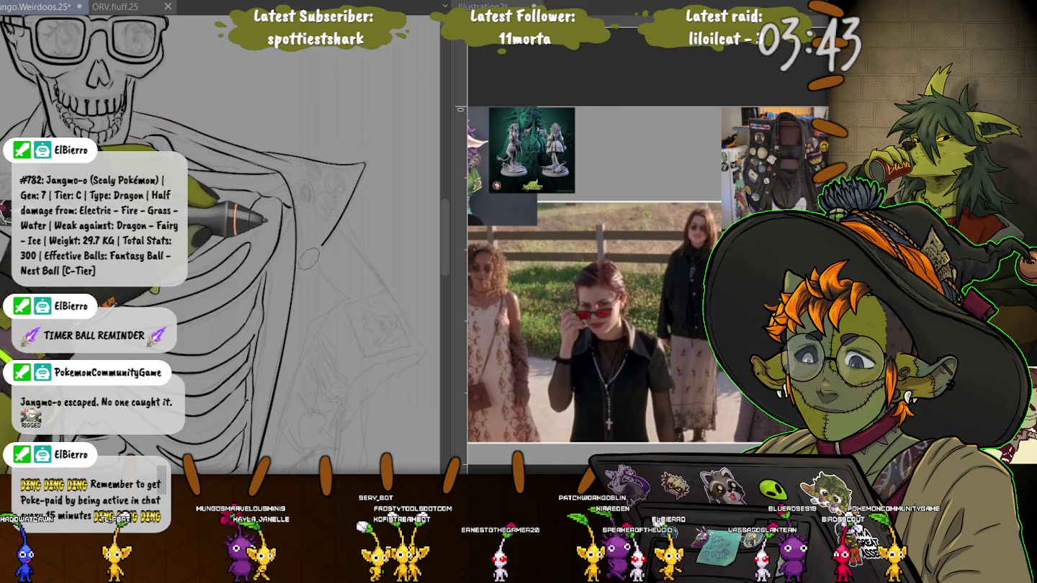
{"action": "left_click_drag", "start_coordinate": [355, 172], "coordinate": [303, 263]}
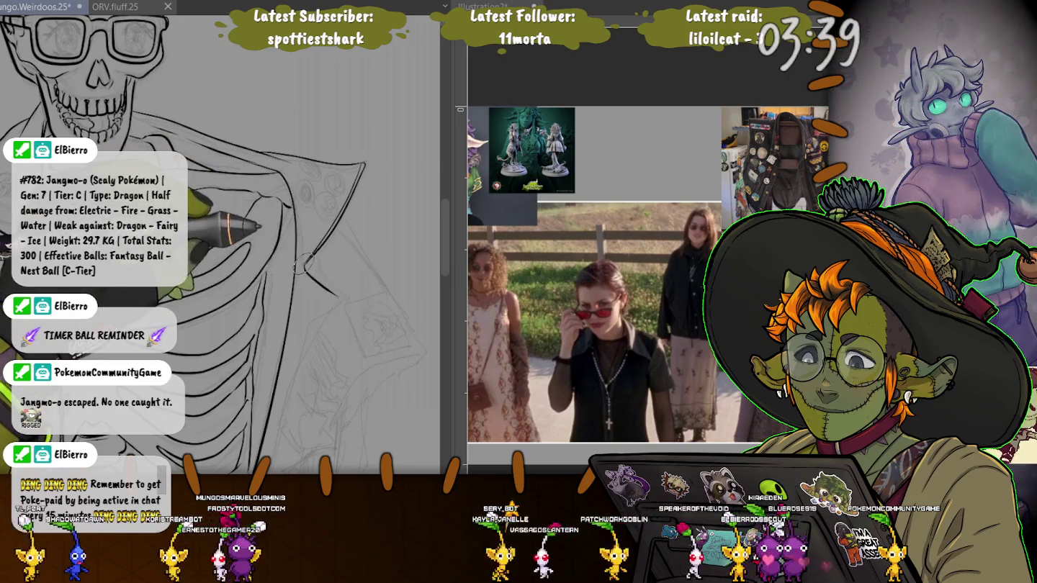
{"action": "mouse_move", "coordinate": [303, 263]}
{"action": "left_mouse_down"}
{"action": "mouse_move", "coordinate": [336, 296]}
{"action": "mouse_move", "coordinate": [316, 326]}
{"action": "mouse_move", "coordinate": [301, 189]}
{"action": "left_mouse_up"}
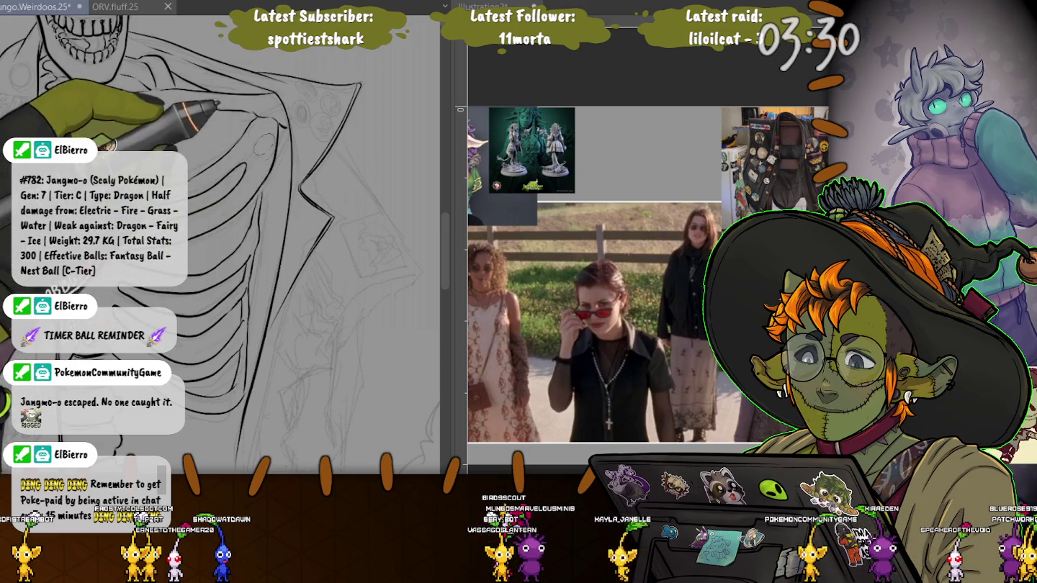
{"action": "left_click_drag", "start_coordinate": [312, 301], "coordinate": [311, 168]}
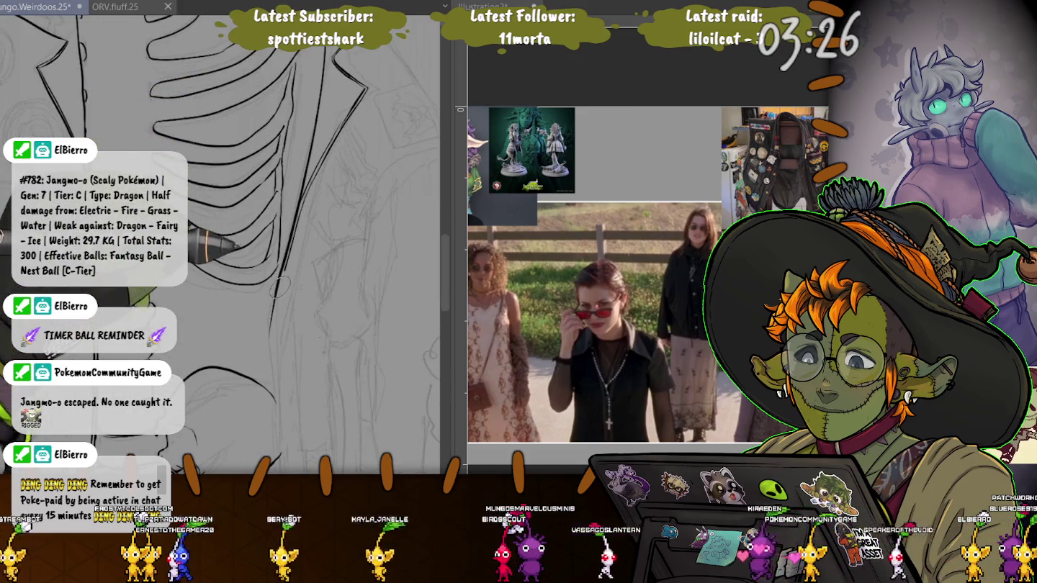
{"action": "left_click_drag", "start_coordinate": [234, 311], "coordinate": [280, 219]}
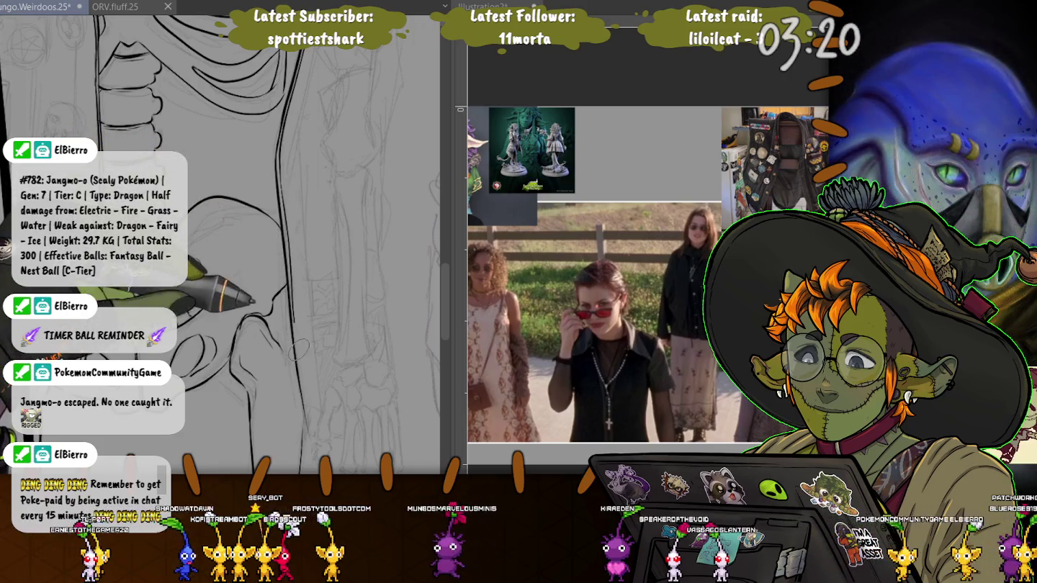
Close the leg line's end with a short stroke and extend the side contour up toward the ribs.
{"action": "left_click_drag", "start_coordinate": [298, 372], "coordinate": [326, 412]}
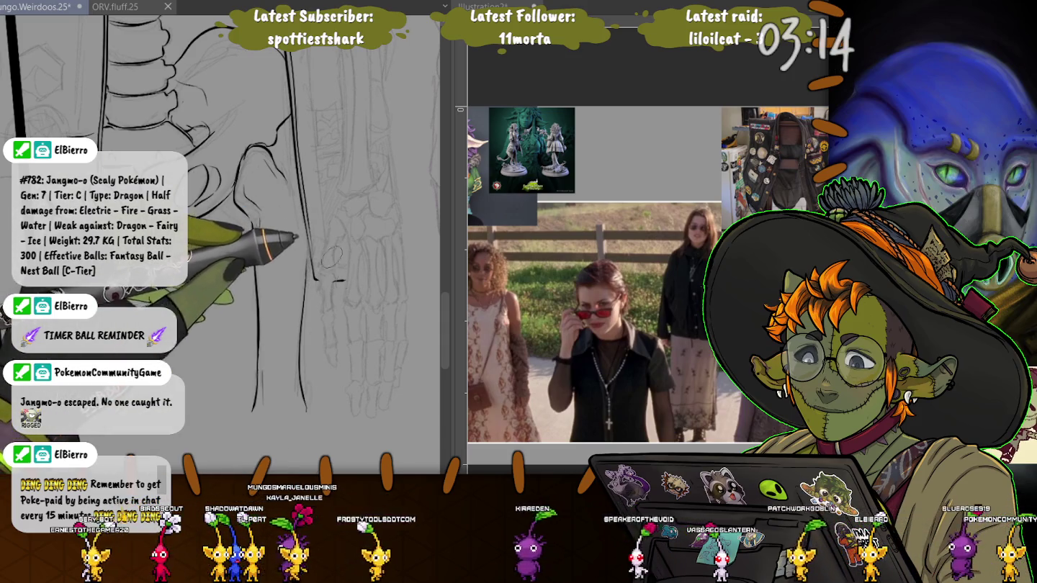
{"action": "mouse_move", "coordinate": [315, 279]}
{"action": "left_mouse_down"}
{"action": "mouse_move", "coordinate": [344, 282]}
{"action": "mouse_move", "coordinate": [348, 250]}
{"action": "left_mouse_up"}
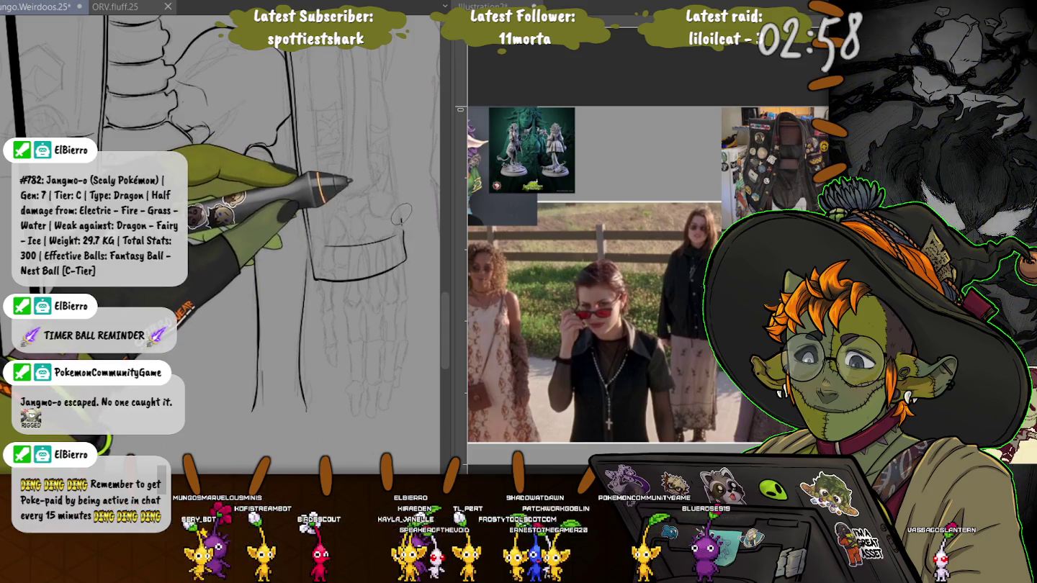
{"action": "scroll", "coordinate": [342, 216], "scroll_direction": "up", "scroll_amount": 5}
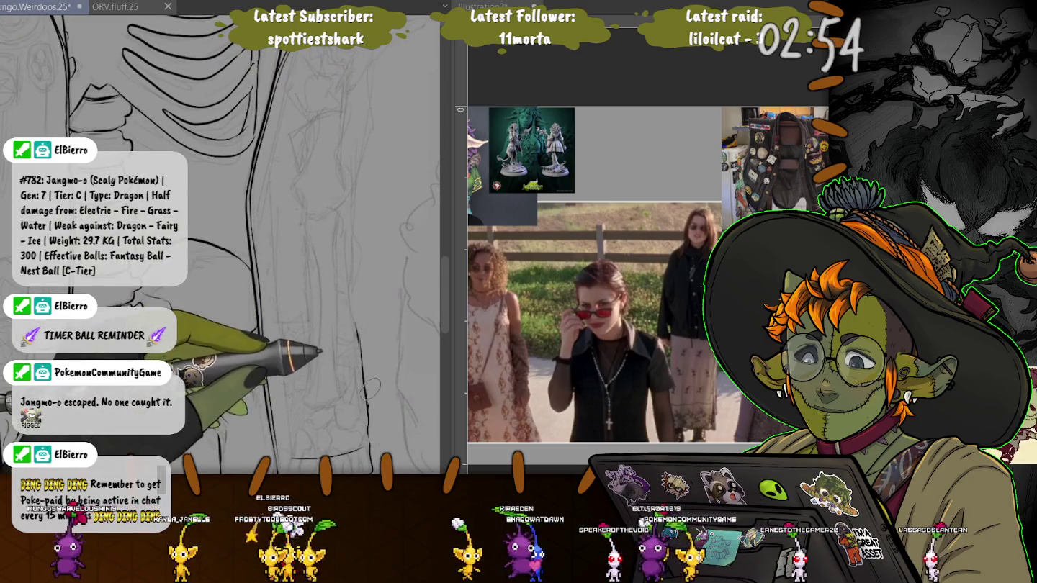
{"action": "mouse_move", "coordinate": [358, 350]}
{"action": "left_mouse_down"}
{"action": "mouse_move", "coordinate": [353, 230]}
{"action": "mouse_move", "coordinate": [370, 75]}
{"action": "mouse_move", "coordinate": [249, 180]}
{"action": "left_mouse_up"}
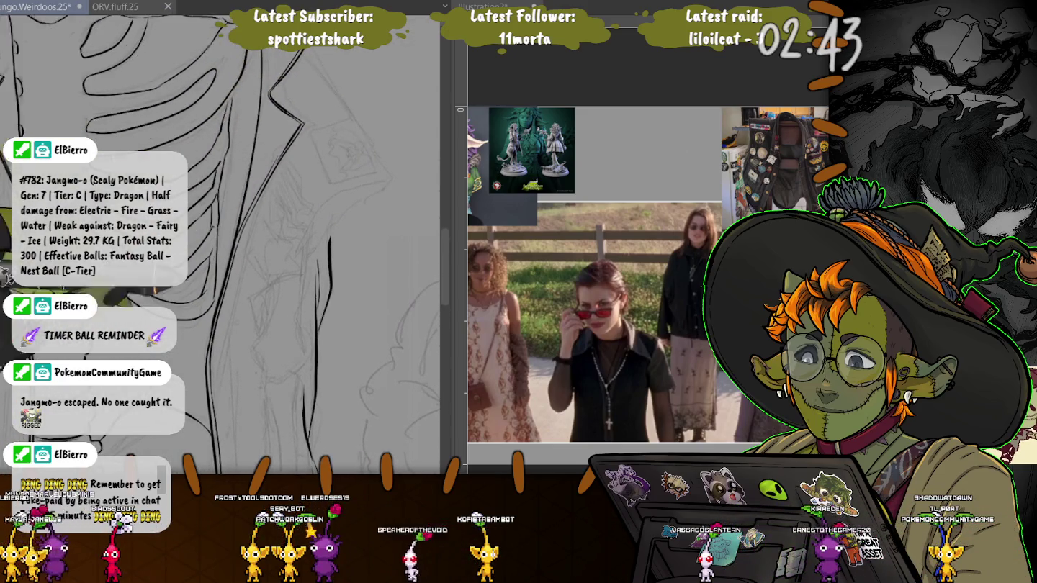
{"action": "mouse_move", "coordinate": [249, 180]}
{"action": "left_mouse_down"}
{"action": "mouse_move", "coordinate": [284, 80]}
{"action": "mouse_move", "coordinate": [313, 144]}
{"action": "left_mouse_up"}
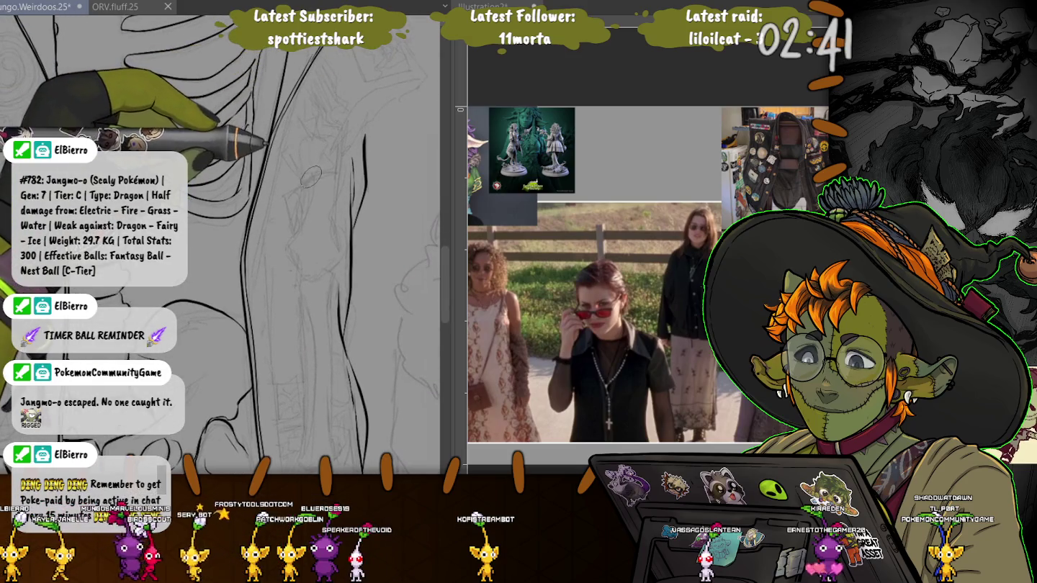
{"action": "left_click_drag", "start_coordinate": [353, 110], "coordinate": [401, 81]}
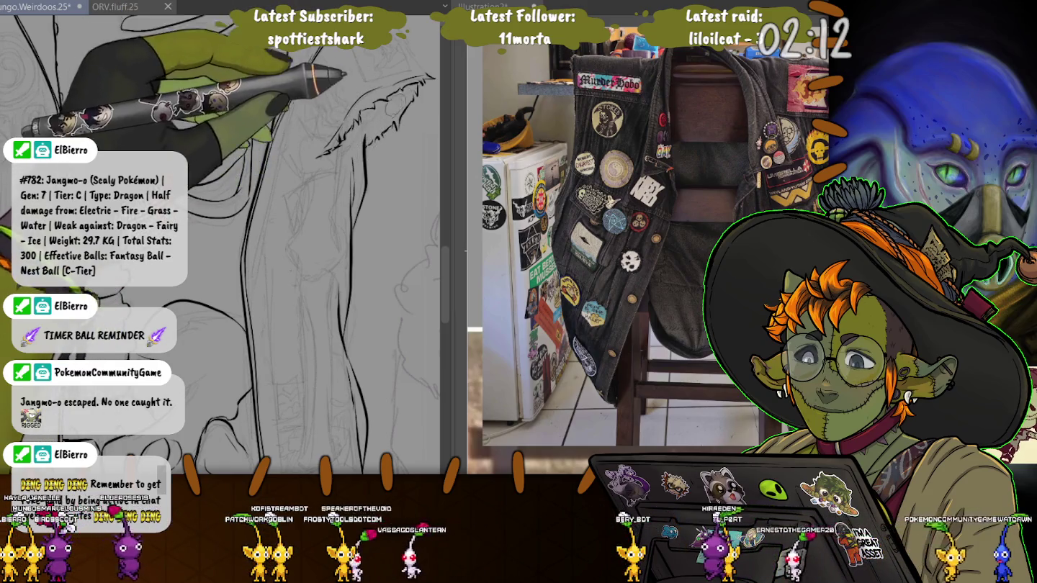
Zoom the view in and back out around the skeleton's hip and leg bones.
{"action": "scroll", "coordinate": [220, 245], "scroll_direction": "up", "scroll_amount": 5}
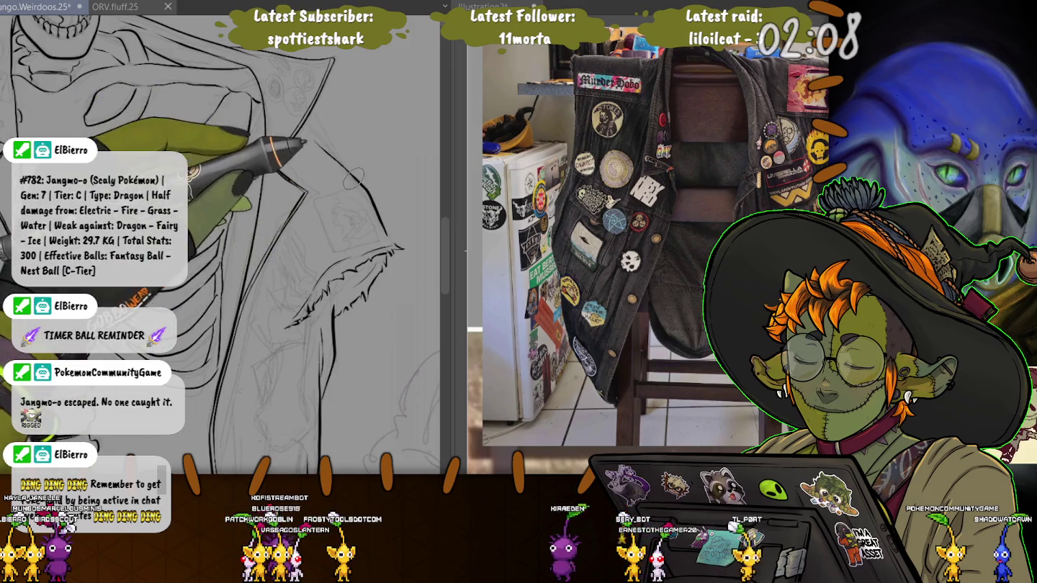
{"action": "scroll", "coordinate": [219, 245], "scroll_direction": "down", "scroll_amount": 5}
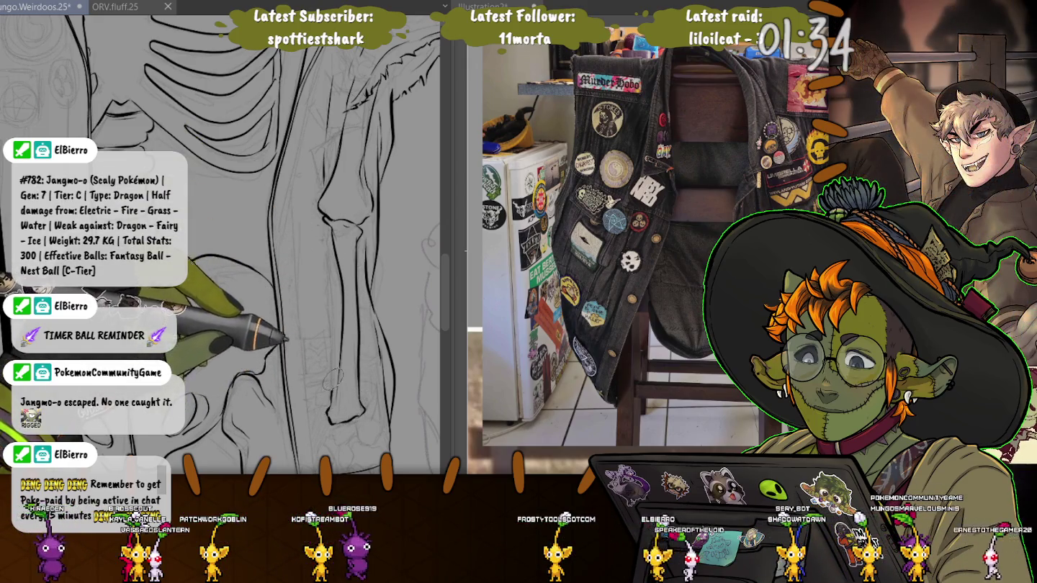
{"action": "scroll", "coordinate": [342, 223], "scroll_direction": "down", "scroll_amount": 2}
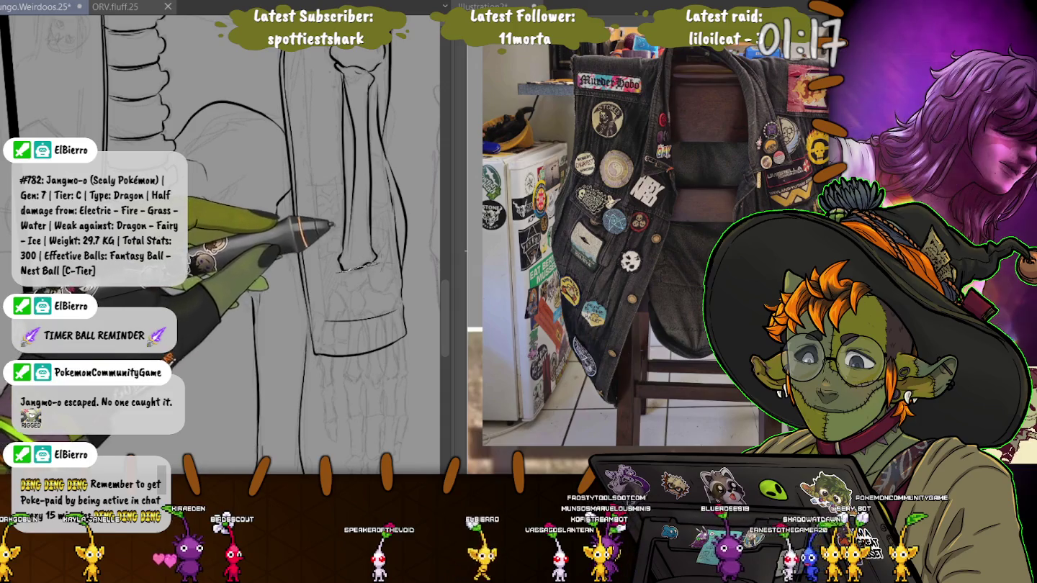
Select the sketched foot, exit the transform with no changes, and clear the selection.
{"action": "left_click_drag", "start_coordinate": [345, 193], "coordinate": [308, 274]}
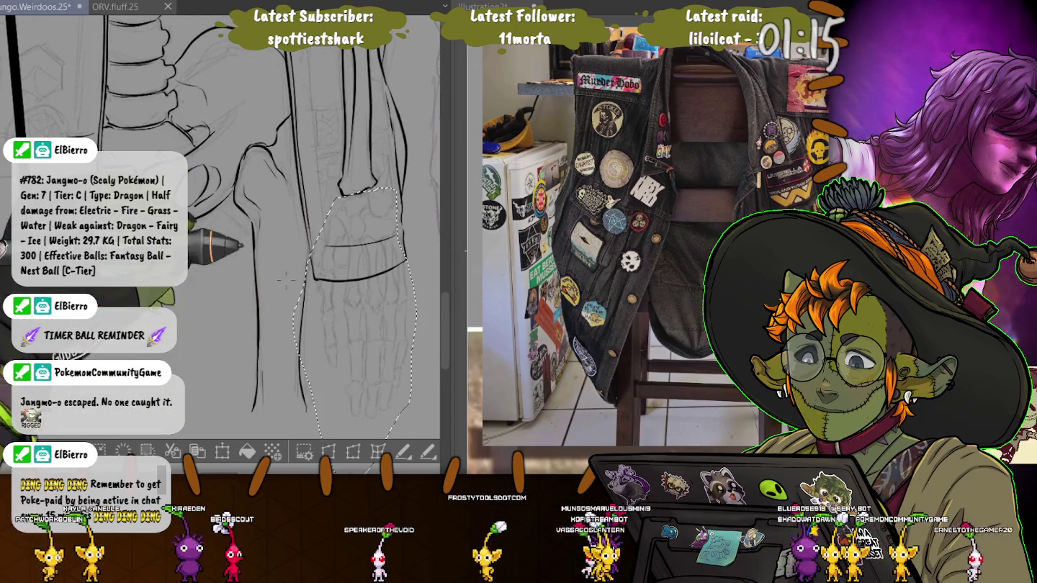
{"action": "key", "text": "ctrl+t"}
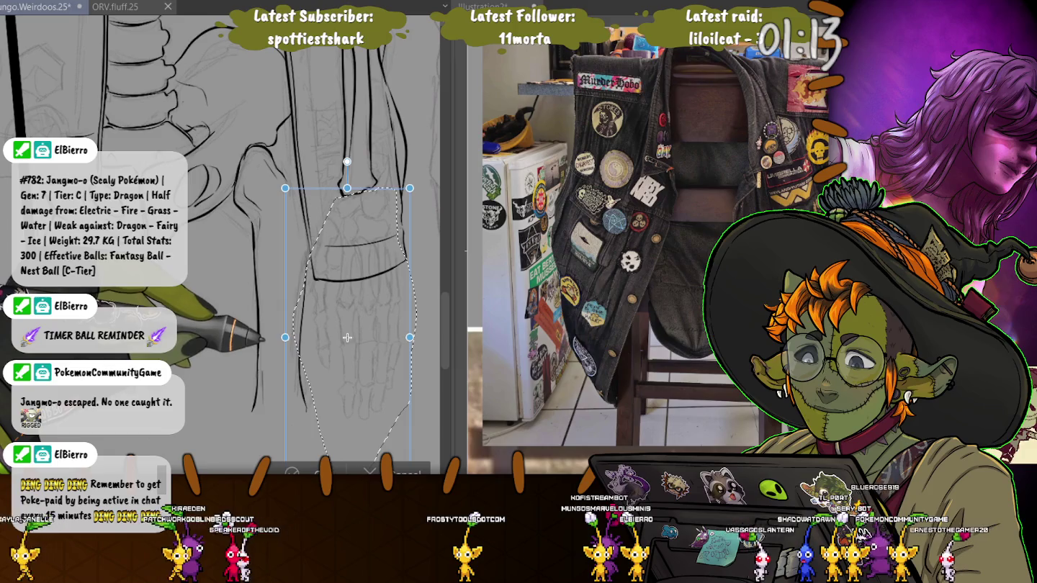
{"action": "key", "text": "Return"}
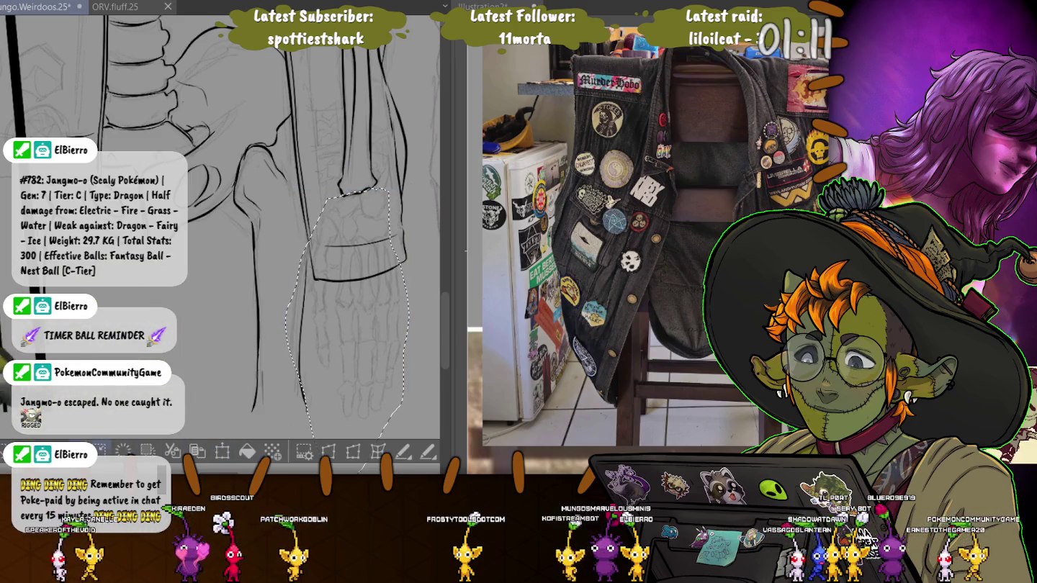
{"action": "key", "text": "ctrl+d"}
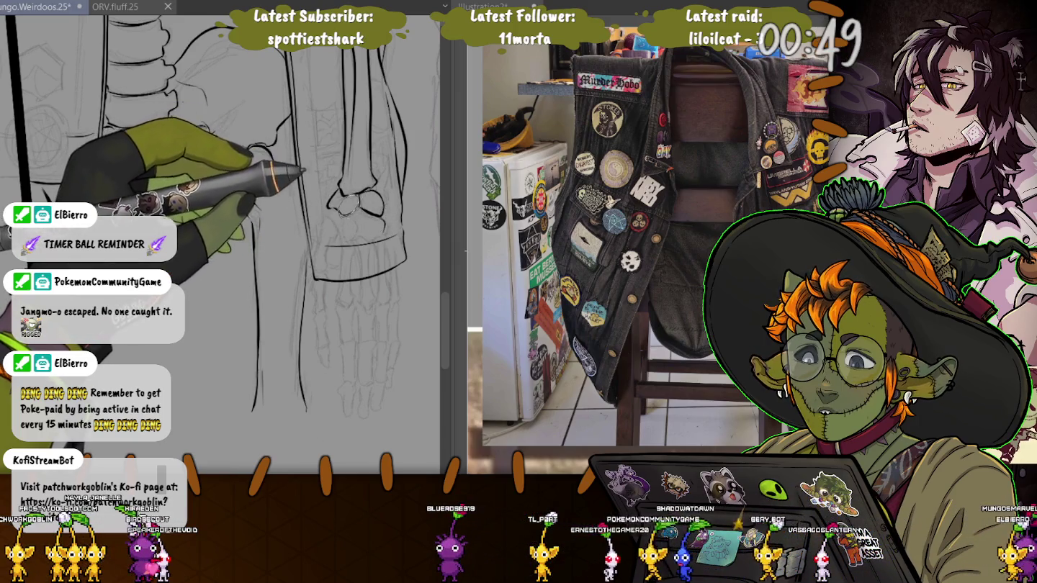
Ink a small wrist bone, a finger bone segment and a fingertip bone.
{"action": "left_click_drag", "start_coordinate": [359, 213], "coordinate": [379, 229]}
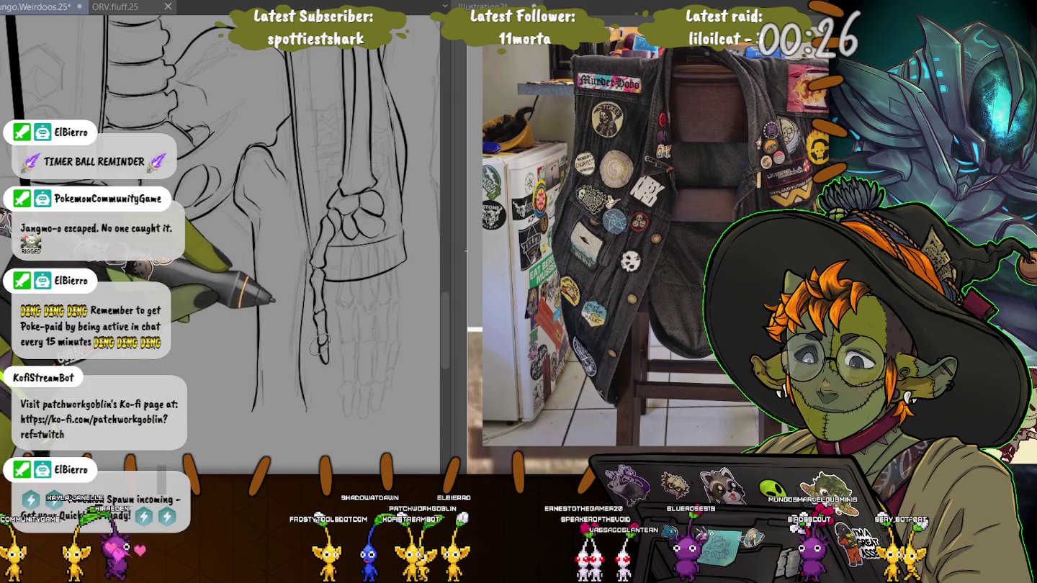
{"action": "scroll", "coordinate": [220, 230], "scroll_direction": "up", "scroll_amount": 2}
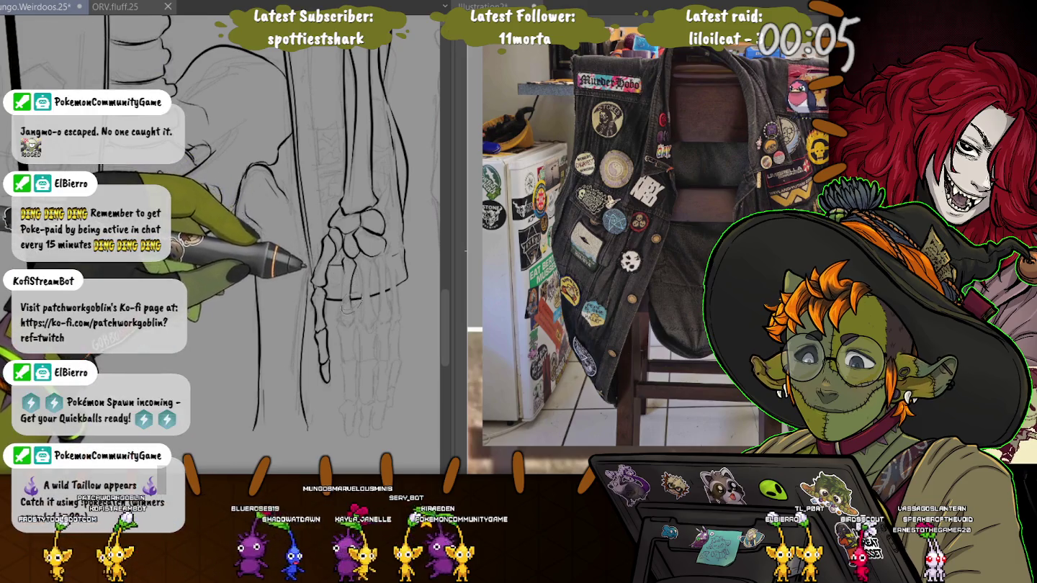
{"action": "left_click_drag", "start_coordinate": [328, 297], "coordinate": [360, 295]}
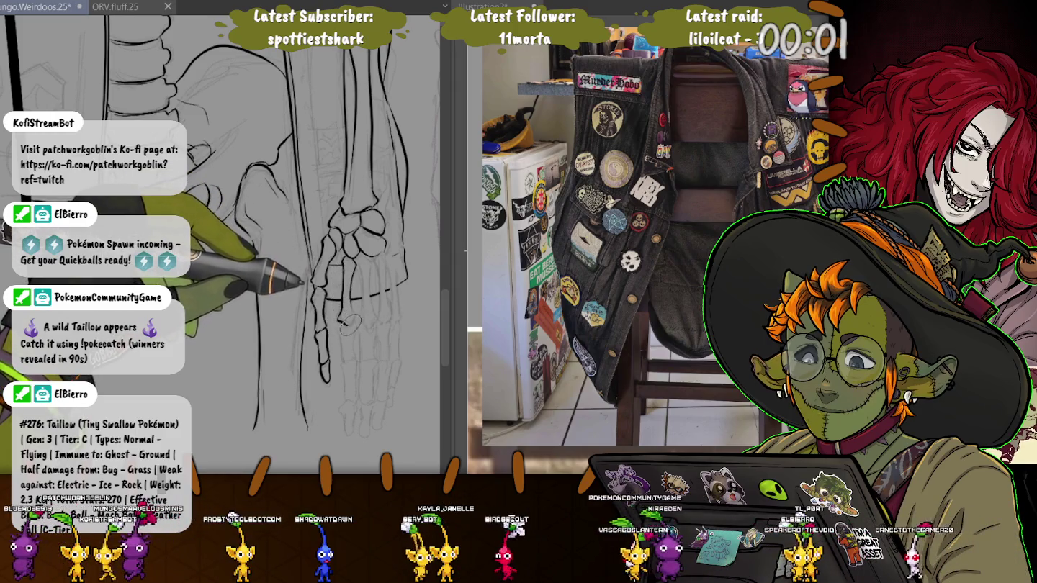
{"action": "left_click_drag", "start_coordinate": [342, 308], "coordinate": [354, 319]}
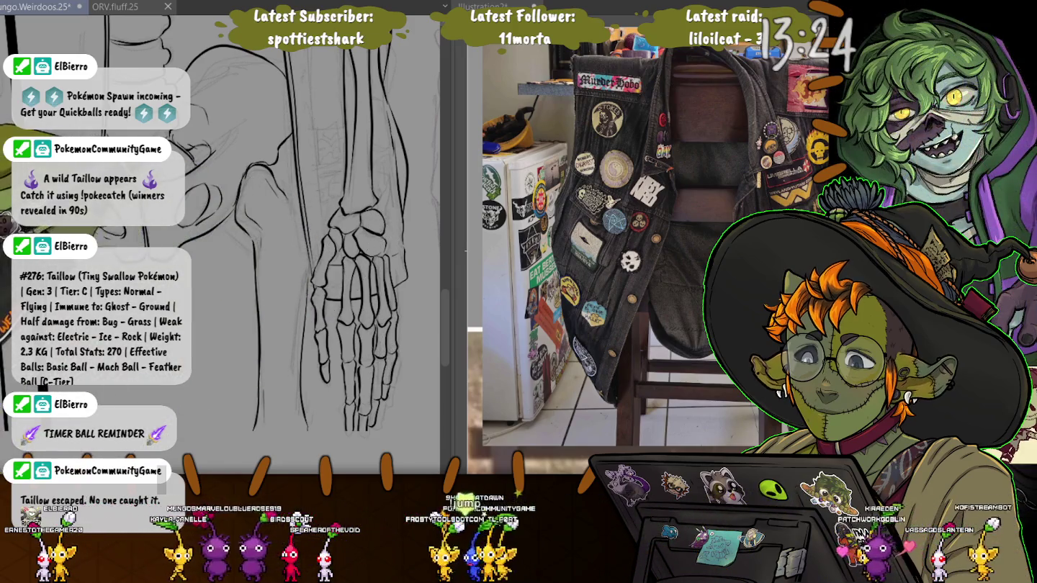
Scroll the canvas up toward the skull with glasses.
{"action": "scroll", "coordinate": [230, 244], "scroll_direction": "up", "scroll_amount": 3}
{"action": "scroll", "coordinate": [230, 244], "scroll_direction": "up", "scroll_amount": 3}
{"action": "scroll", "coordinate": [230, 245], "scroll_direction": "up", "scroll_amount": 3}
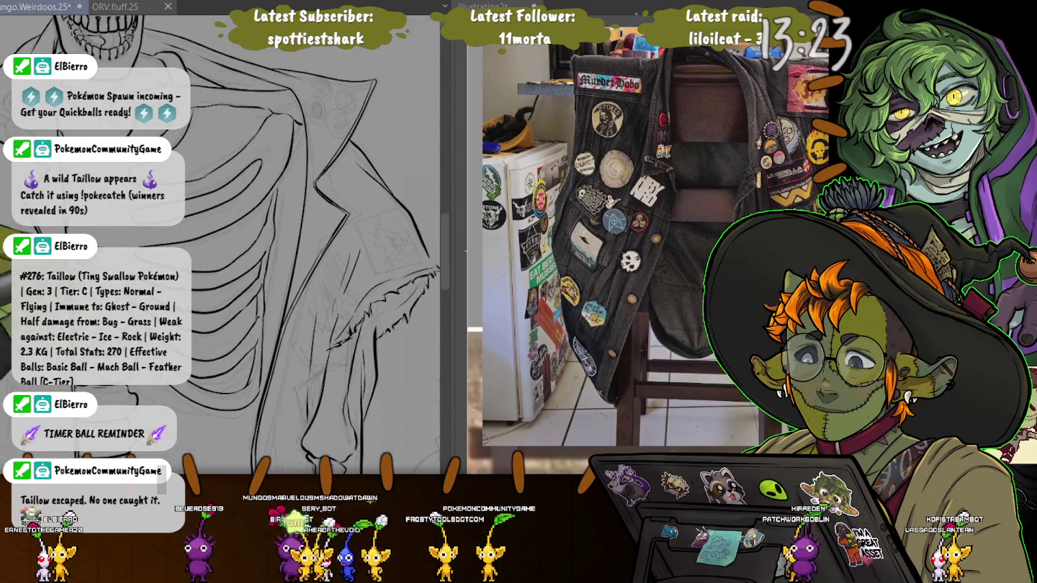
{"action": "scroll", "coordinate": [288, 245], "scroll_direction": "up", "scroll_amount": 3}
Zoom onto the jacket patch and ink the round pin circle, undoing a misplaced stroke.
{"action": "scroll", "coordinate": [288, 244], "scroll_direction": "up", "scroll_amount": 2}
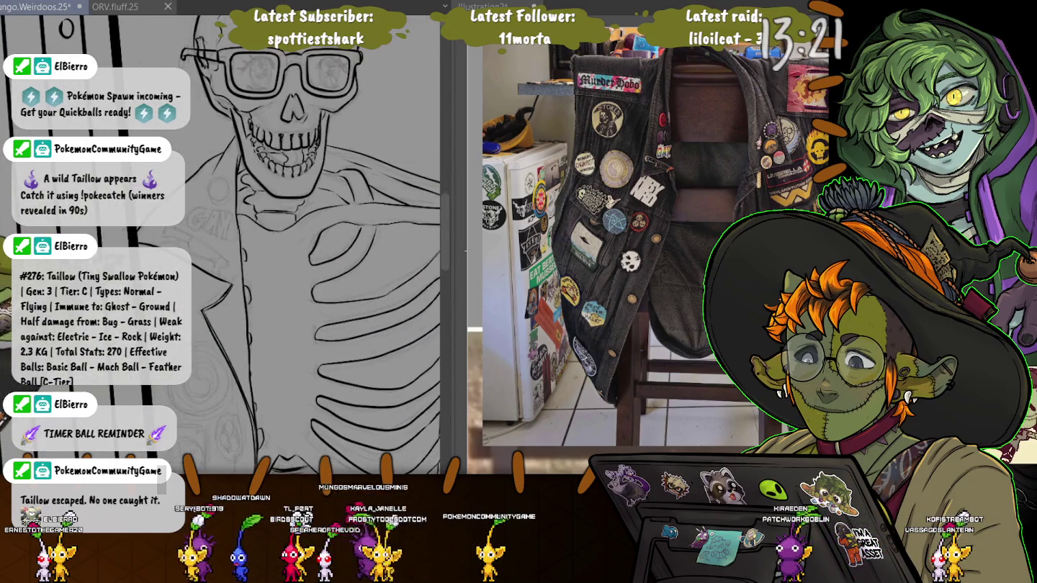
{"action": "scroll", "coordinate": [288, 245], "scroll_direction": "up", "scroll_amount": 2}
{"action": "scroll", "coordinate": [289, 245], "scroll_direction": "up", "scroll_amount": 2}
{"action": "scroll", "coordinate": [278, 203], "scroll_direction": "up", "scroll_amount": 2}
{"action": "scroll", "coordinate": [278, 203], "scroll_direction": "up", "scroll_amount": 3}
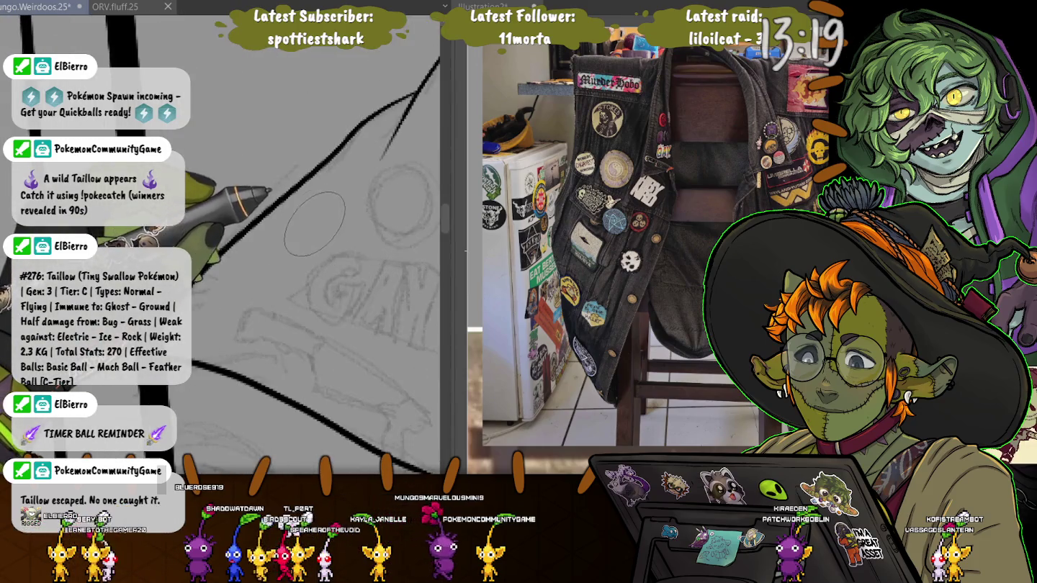
{"action": "scroll", "coordinate": [282, 157], "scroll_direction": "right", "scroll_amount": 3}
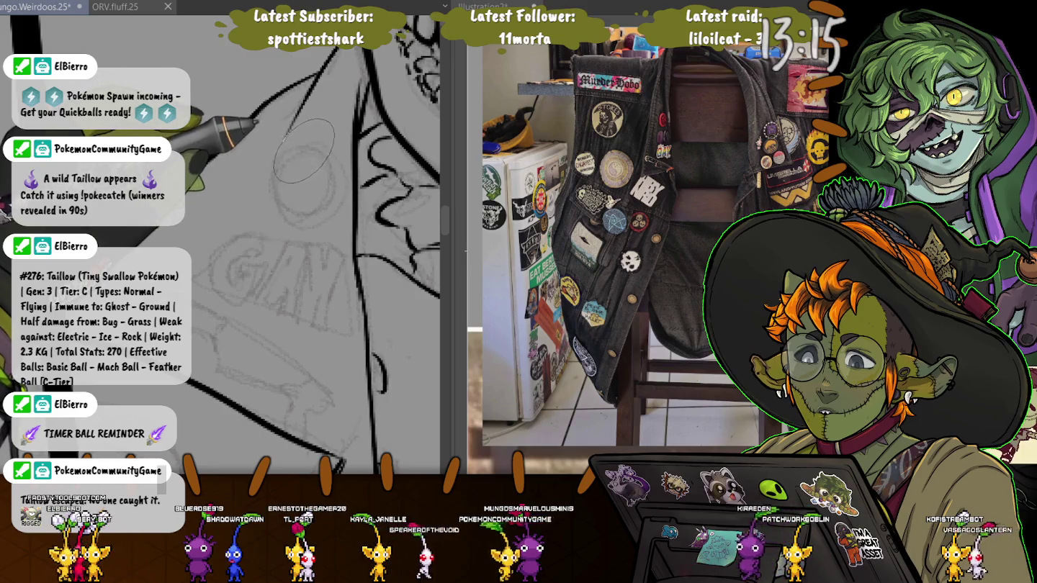
{"action": "left_click_drag", "start_coordinate": [301, 163], "coordinate": [339, 181]}
{"action": "key", "text": "ctrl+z"}
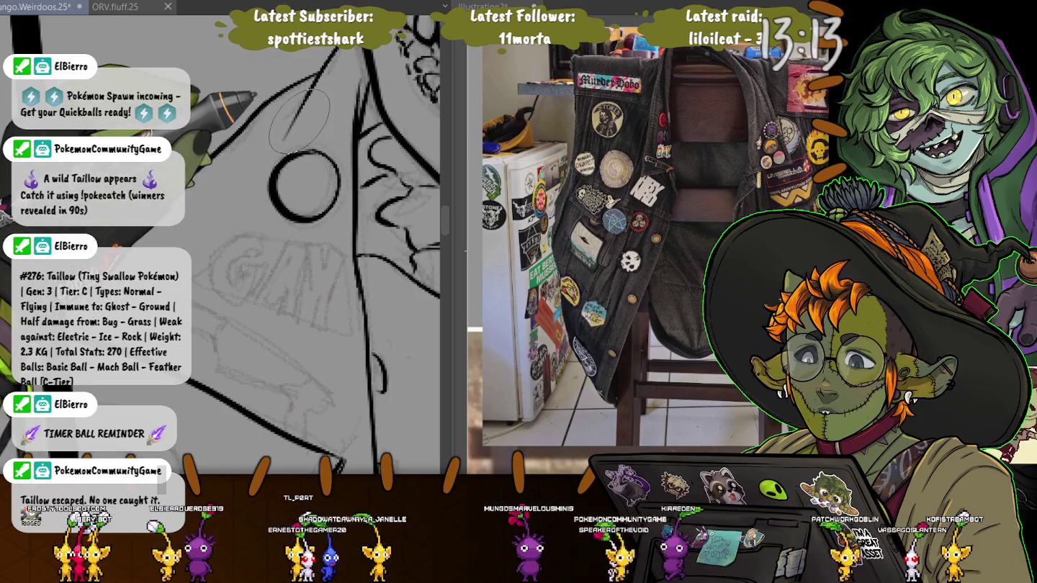
{"action": "left_click_drag", "start_coordinate": [302, 149], "coordinate": [306, 152]}
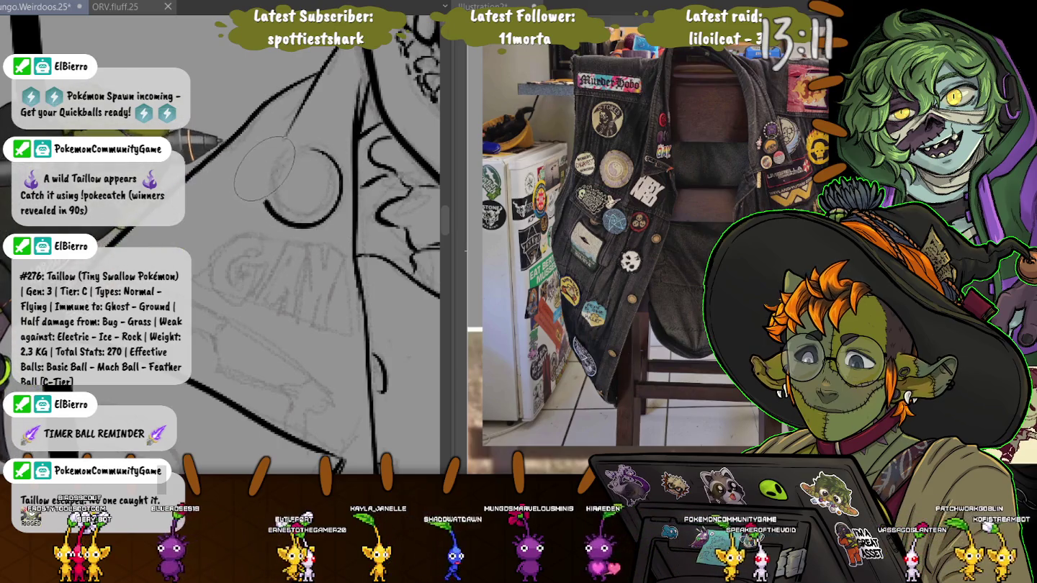
Ink the jacket's diagonal edge and the patch's curved and jagged outline.
{"action": "left_click_drag", "start_coordinate": [310, 101], "coordinate": [198, 167]}
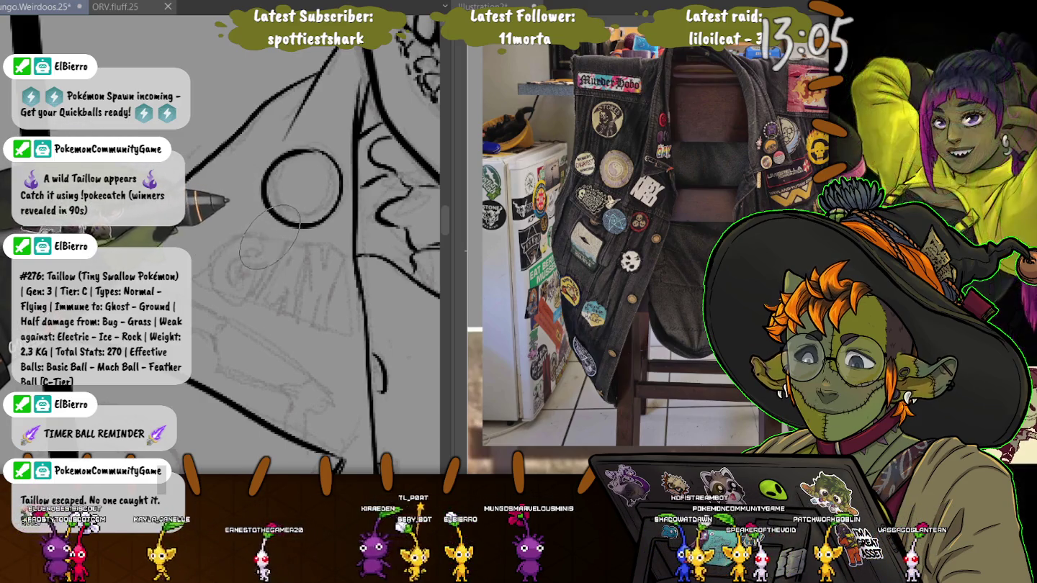
{"action": "left_click_drag", "start_coordinate": [225, 232], "coordinate": [209, 280]}
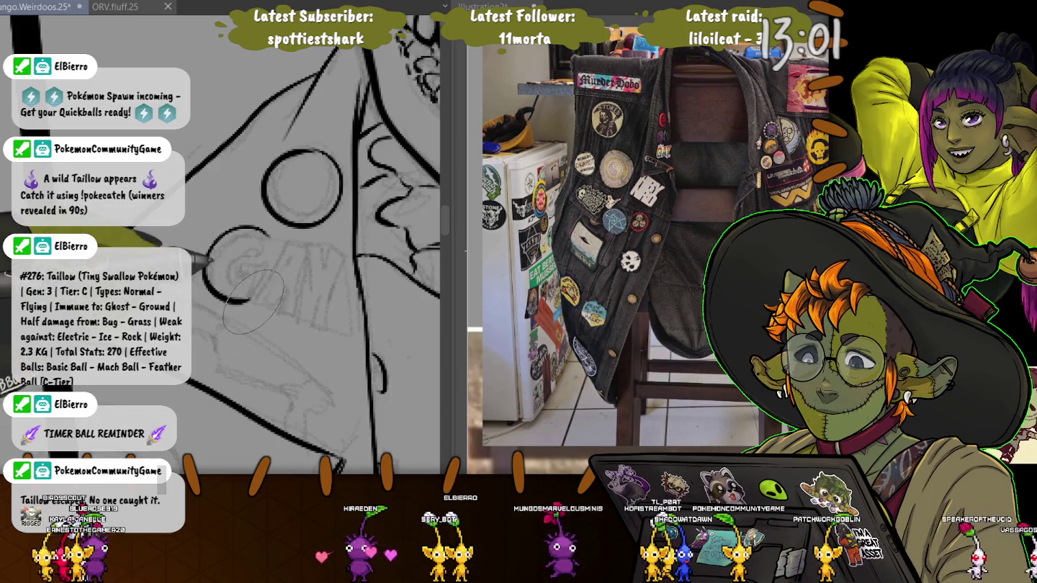
{"action": "left_click_drag", "start_coordinate": [248, 303], "coordinate": [265, 306]}
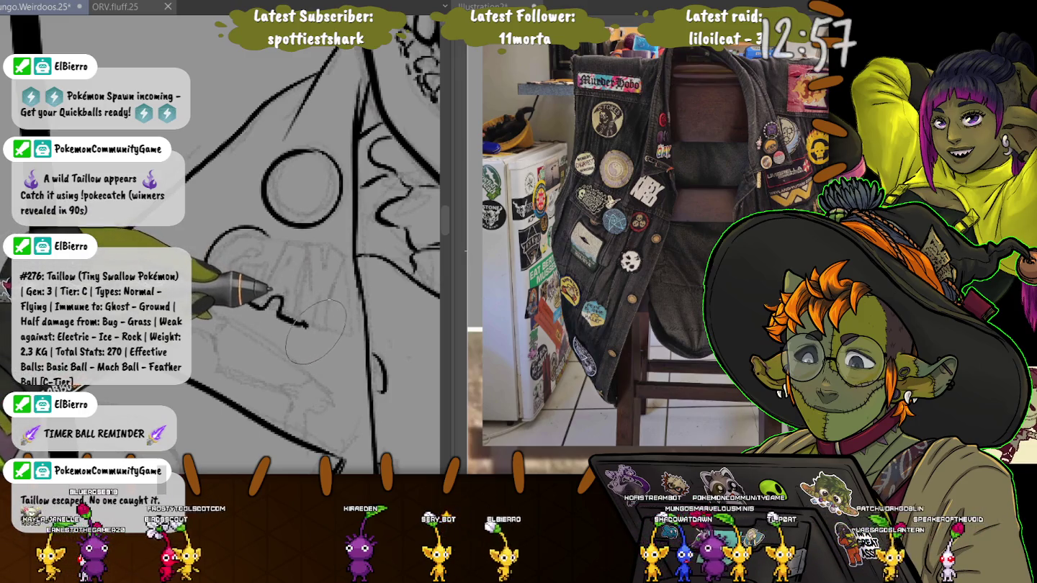
{"action": "left_click_drag", "start_coordinate": [295, 323], "coordinate": [346, 290]}
{"action": "left_click_drag", "start_coordinate": [334, 254], "coordinate": [355, 250]}
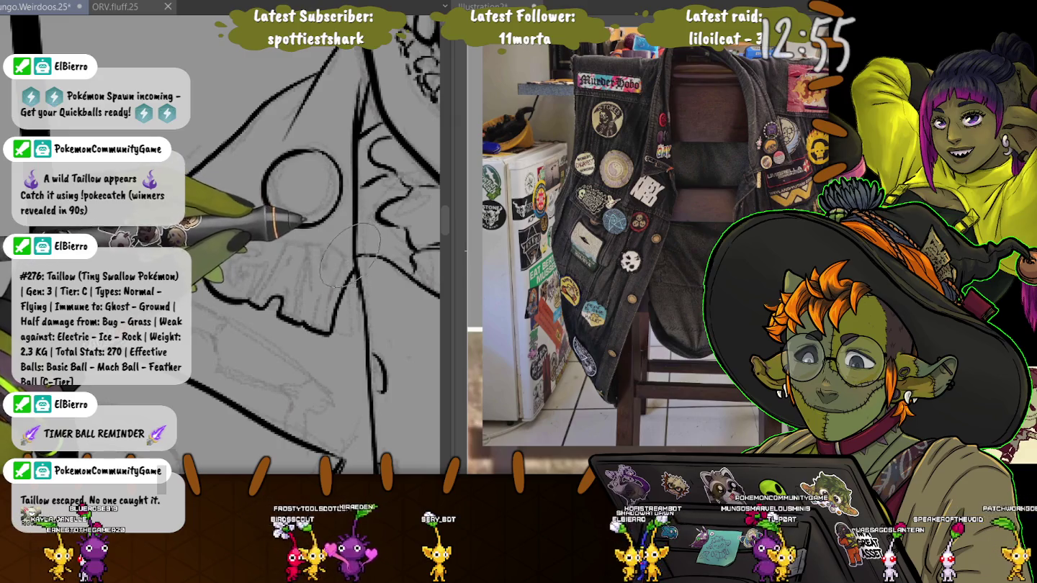
Outline the bold, curled G of the GAY lettering.
{"action": "left_click_drag", "start_coordinate": [288, 231], "coordinate": [216, 288]}
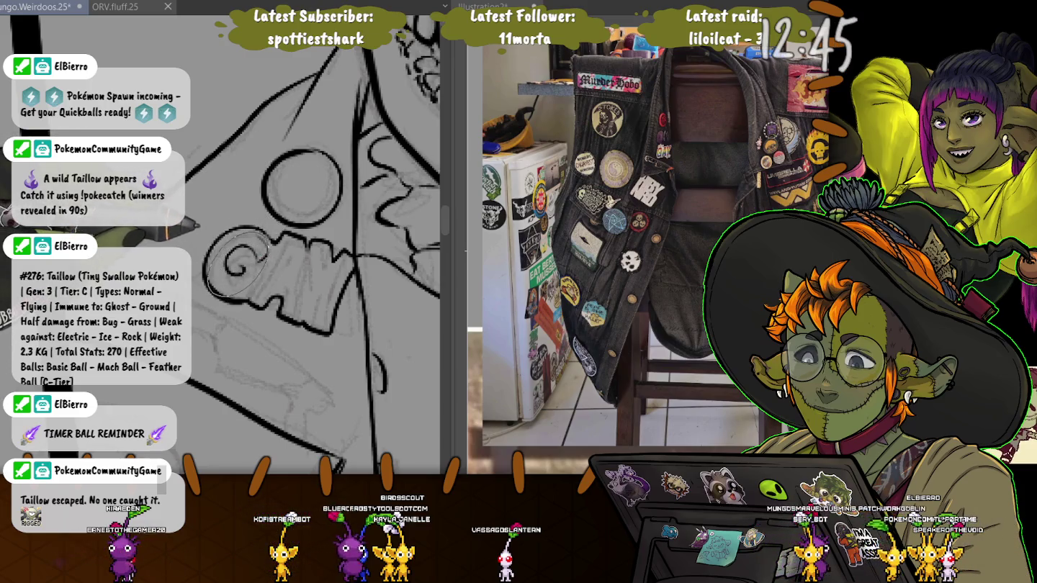
{"action": "left_click_drag", "start_coordinate": [238, 262], "coordinate": [242, 277]}
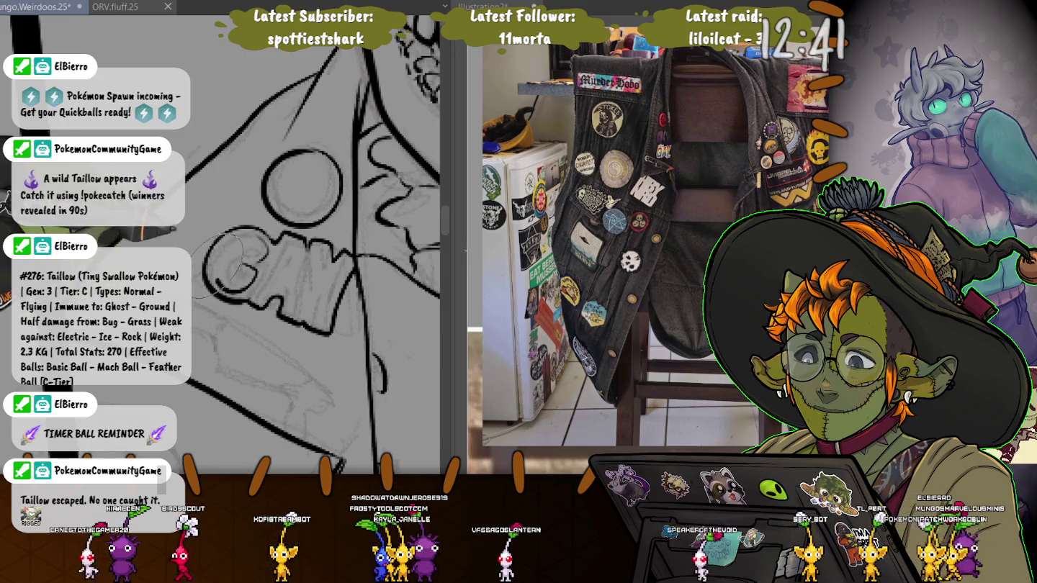
{"action": "left_click_drag", "start_coordinate": [245, 268], "coordinate": [227, 269]}
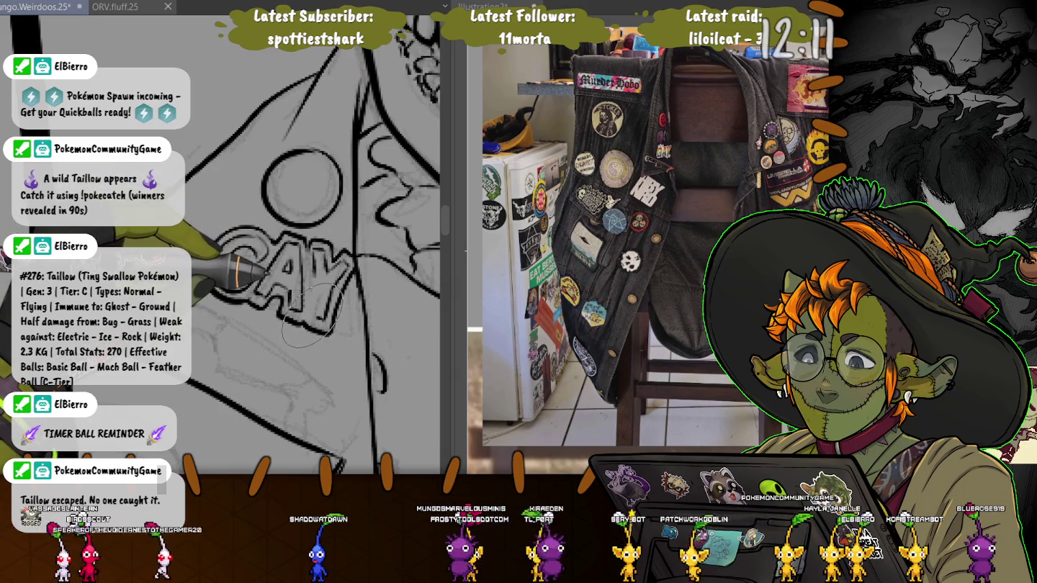
Ink a drip and the knife blade edge below the GAY lettering, ending on the ribs.
{"action": "scroll", "coordinate": [306, 230], "scroll_direction": "down", "scroll_amount": 2}
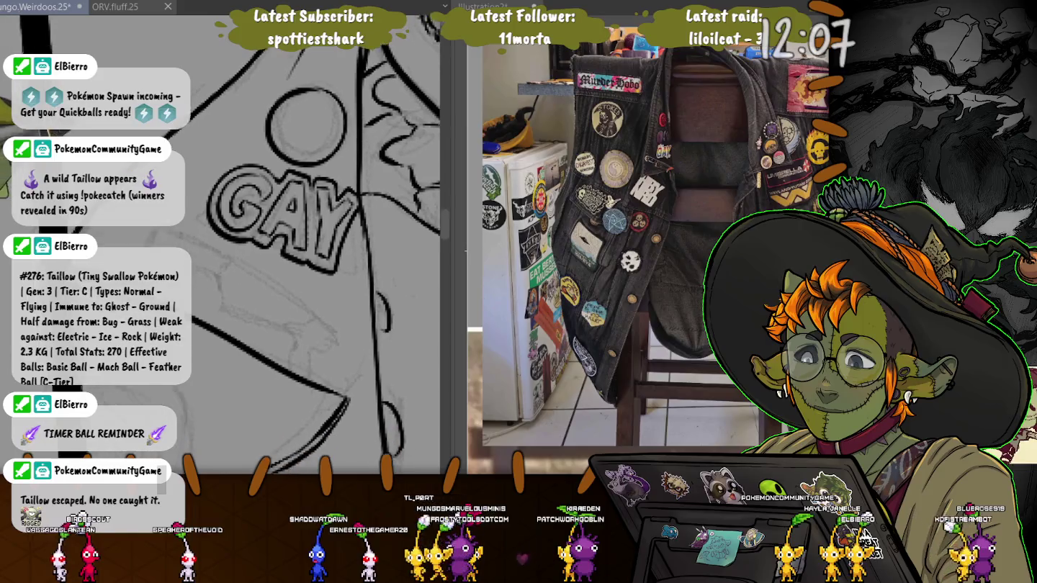
{"action": "scroll", "coordinate": [307, 229], "scroll_direction": "down", "scroll_amount": 2}
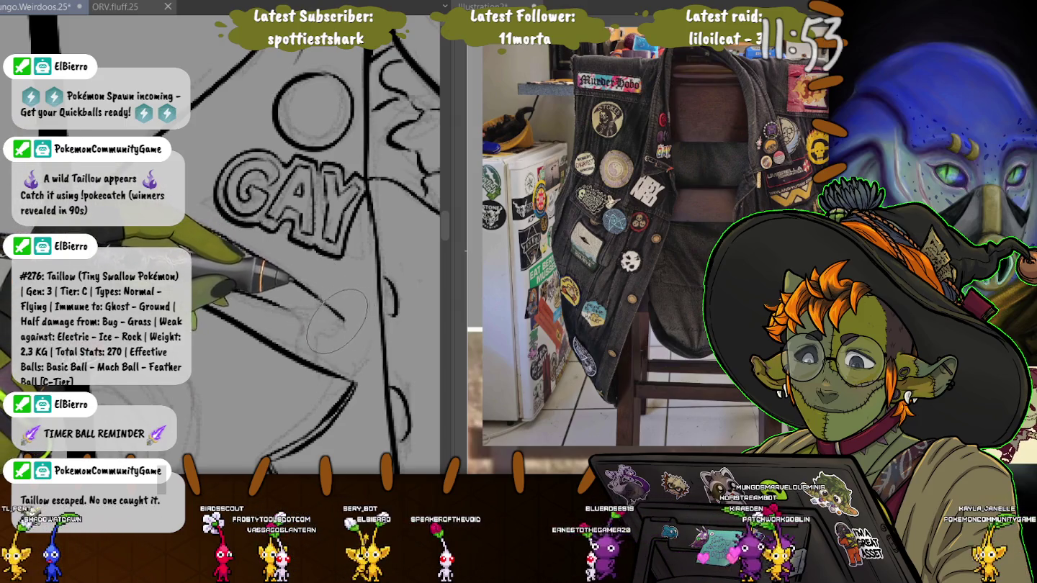
{"action": "left_click_drag", "start_coordinate": [334, 318], "coordinate": [310, 349]}
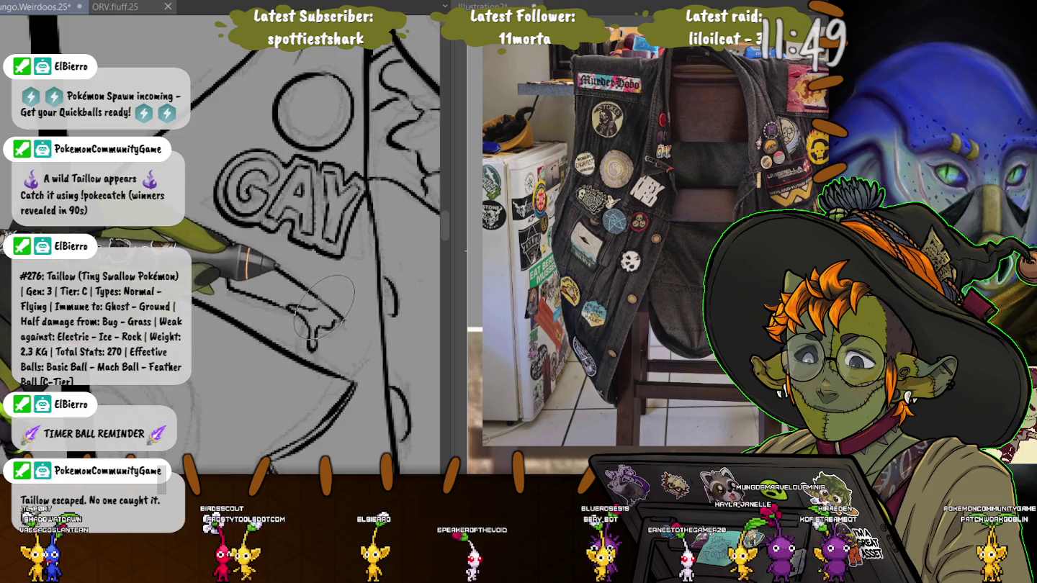
{"action": "mouse_move", "coordinate": [288, 288]}
{"action": "left_mouse_down"}
{"action": "mouse_move", "coordinate": [315, 198]}
{"action": "mouse_move", "coordinate": [334, 185]}
{"action": "mouse_move", "coordinate": [324, 267]}
{"action": "left_mouse_up"}
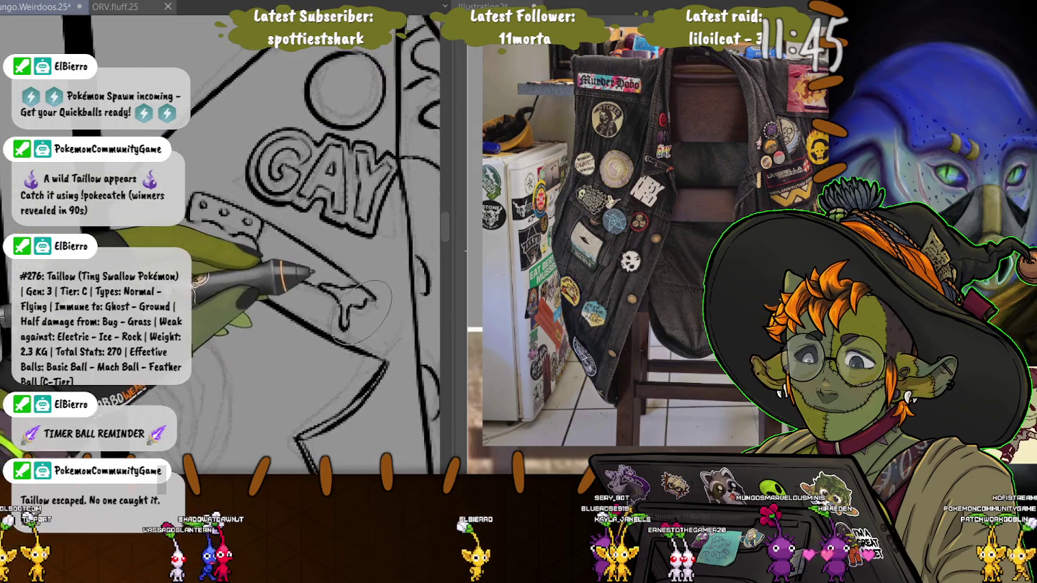
{"action": "left_click_drag", "start_coordinate": [317, 309], "coordinate": [399, 339]}
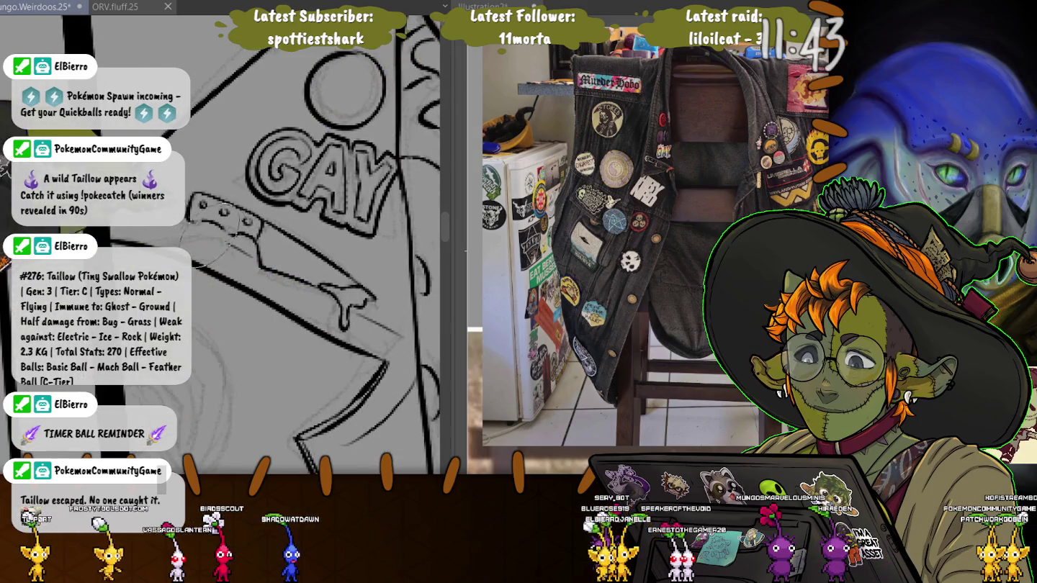
{"action": "left_click_drag", "start_coordinate": [208, 241], "coordinate": [222, 356]}
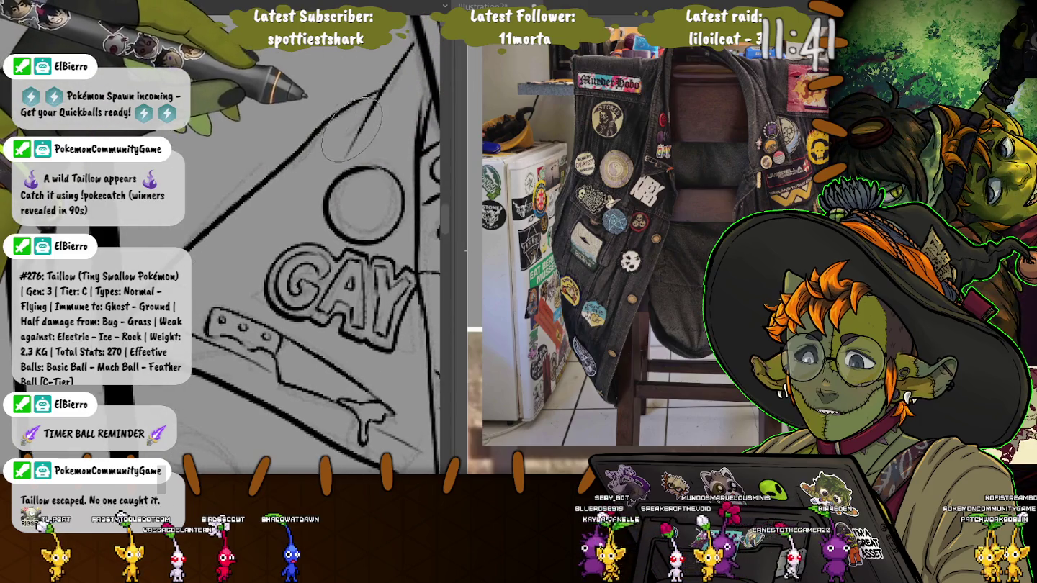
{"action": "left_click_drag", "start_coordinate": [351, 129], "coordinate": [334, 120]}
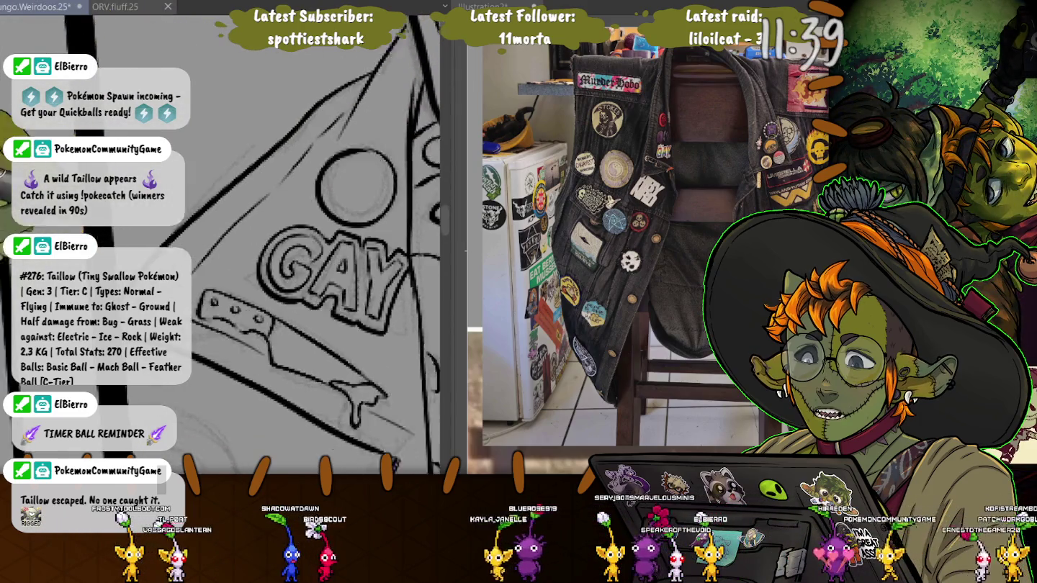
{"action": "left_click_drag", "start_coordinate": [245, 462], "coordinate": [214, 262]}
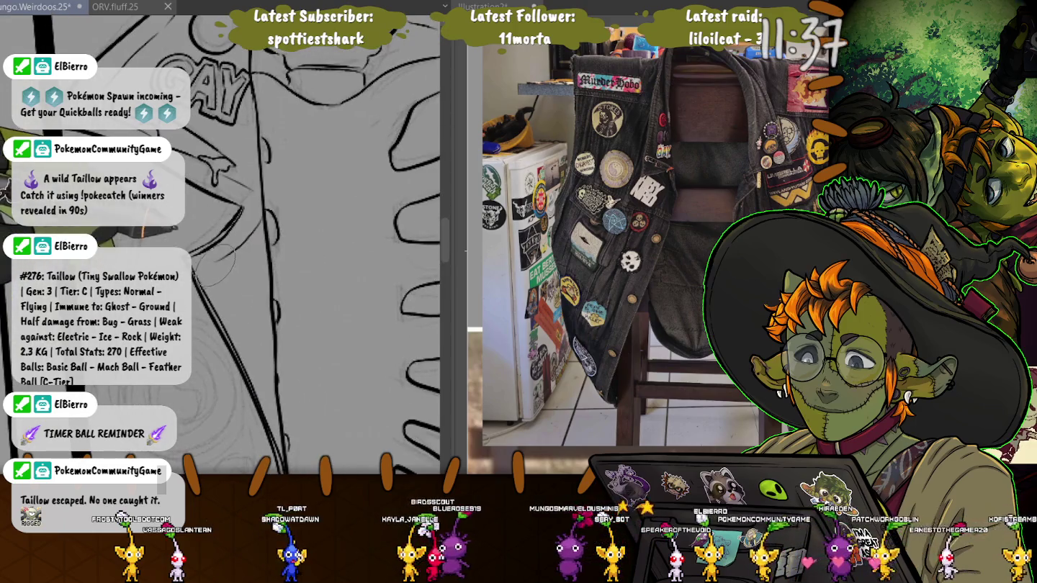
Extend the ink along the jacket lapel edge and outline a round pin on it.
{"action": "scroll", "coordinate": [214, 262], "scroll_direction": "up", "scroll_amount": 3}
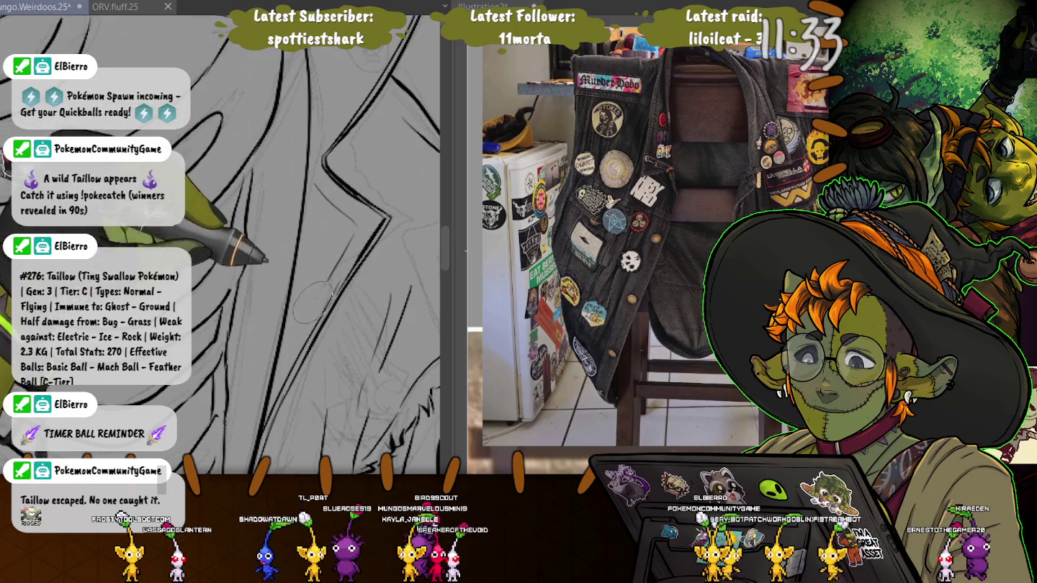
{"action": "scroll", "coordinate": [313, 302], "scroll_direction": "up", "scroll_amount": 3}
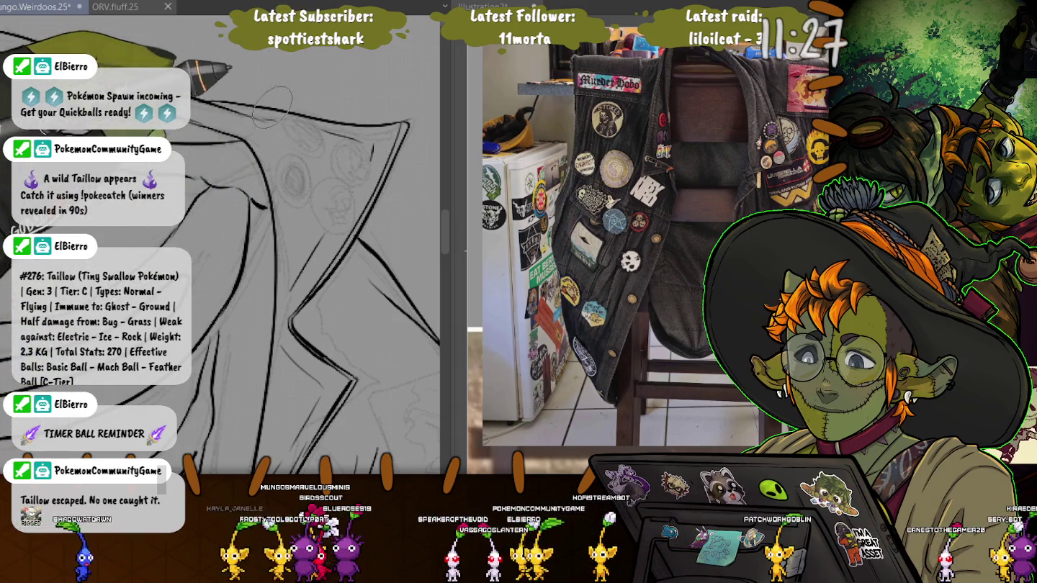
{"action": "left_click_drag", "start_coordinate": [304, 124], "coordinate": [315, 156]}
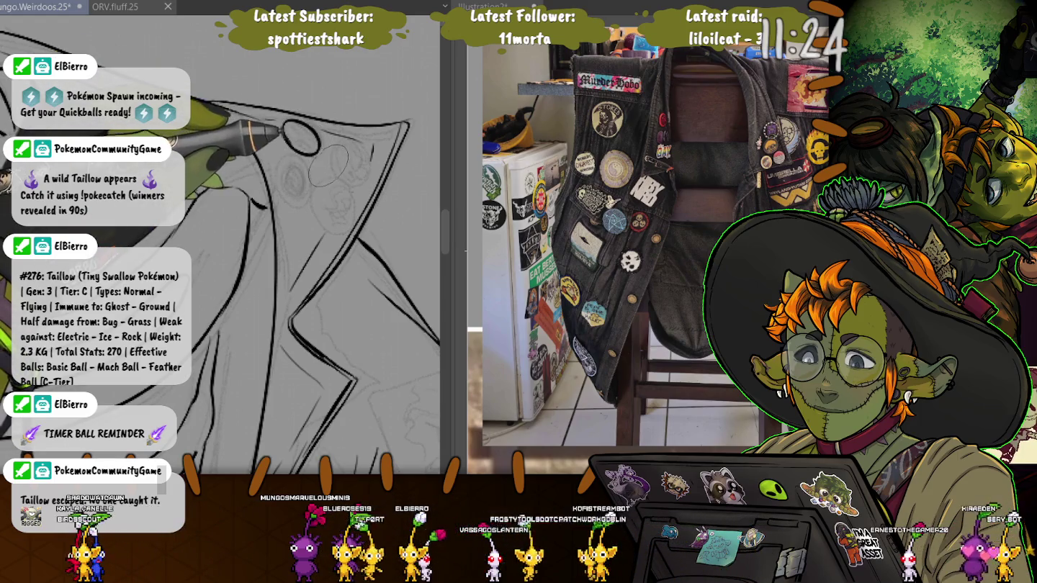
{"action": "left_click_drag", "start_coordinate": [339, 144], "coordinate": [328, 169]}
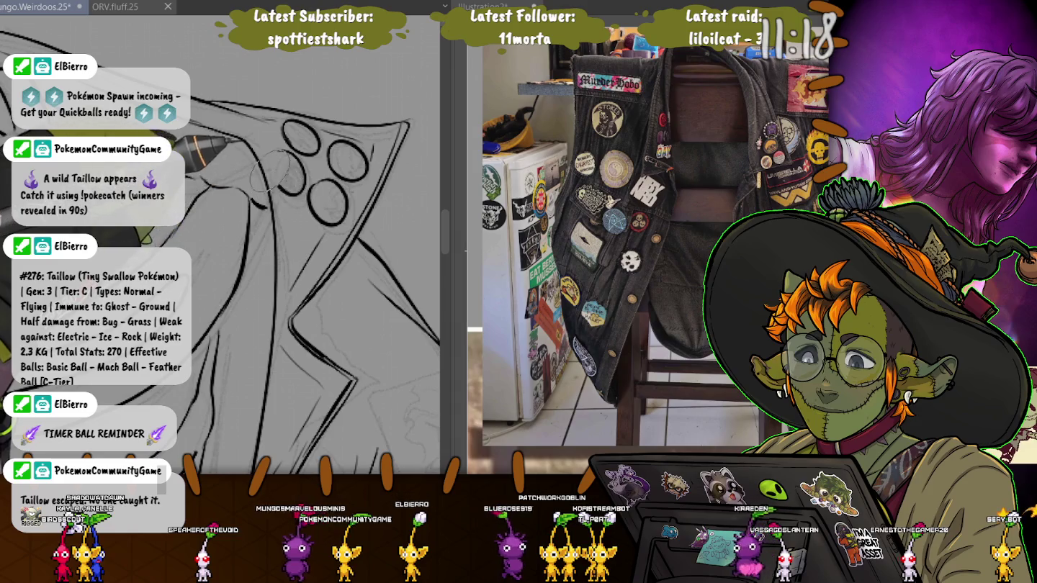
{"action": "scroll", "coordinate": [269, 166], "scroll_direction": "up", "scroll_amount": 5}
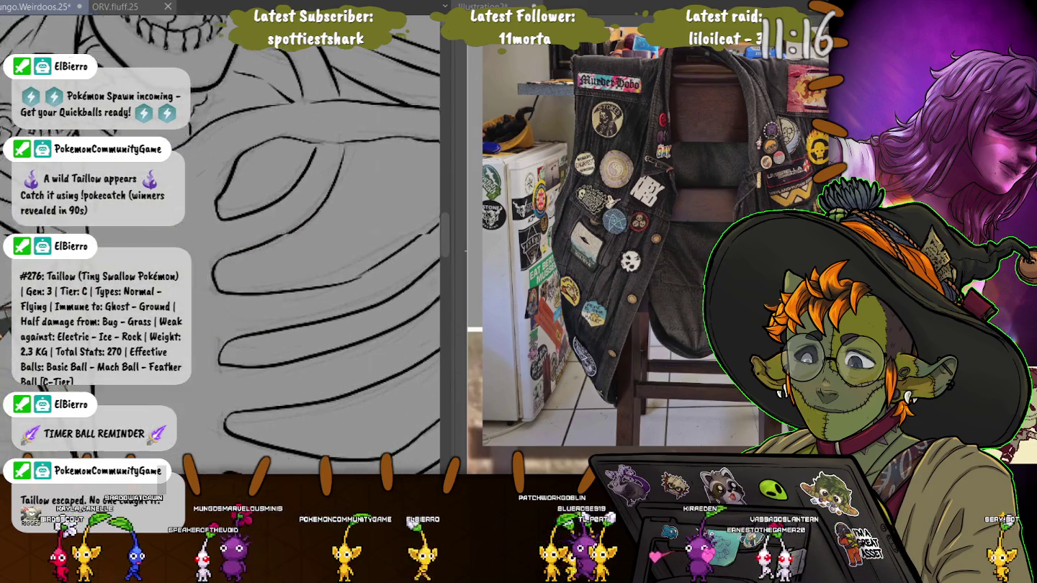
Ink a curved jacket-edge line and a line running down from the lapel's point.
{"action": "scroll", "coordinate": [214, 224], "scroll_direction": "down", "scroll_amount": 5}
{"action": "scroll", "coordinate": [214, 223], "scroll_direction": "up", "scroll_amount": 2}
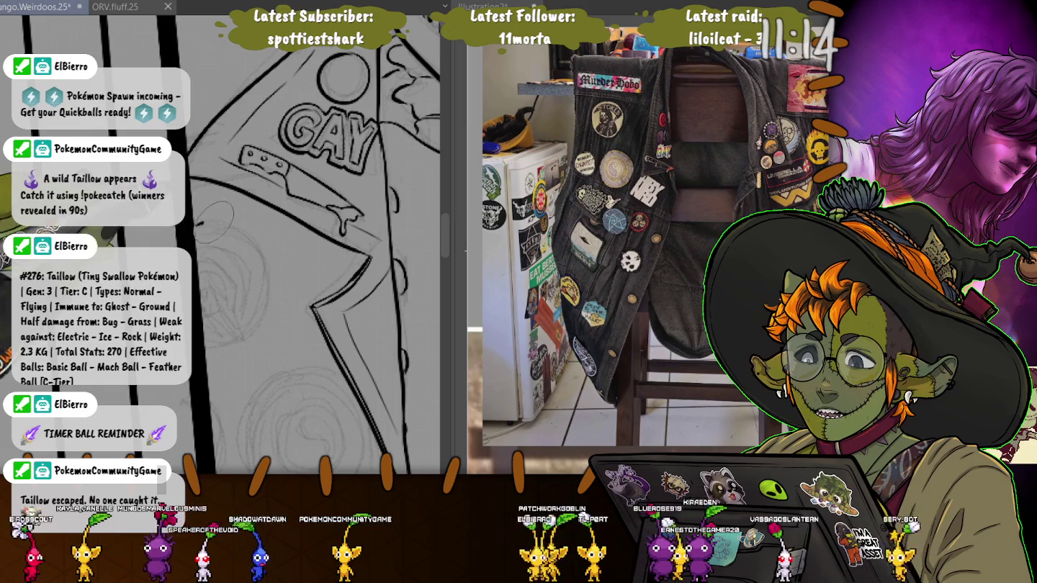
{"action": "left_click_drag", "start_coordinate": [214, 224], "coordinate": [206, 348]}
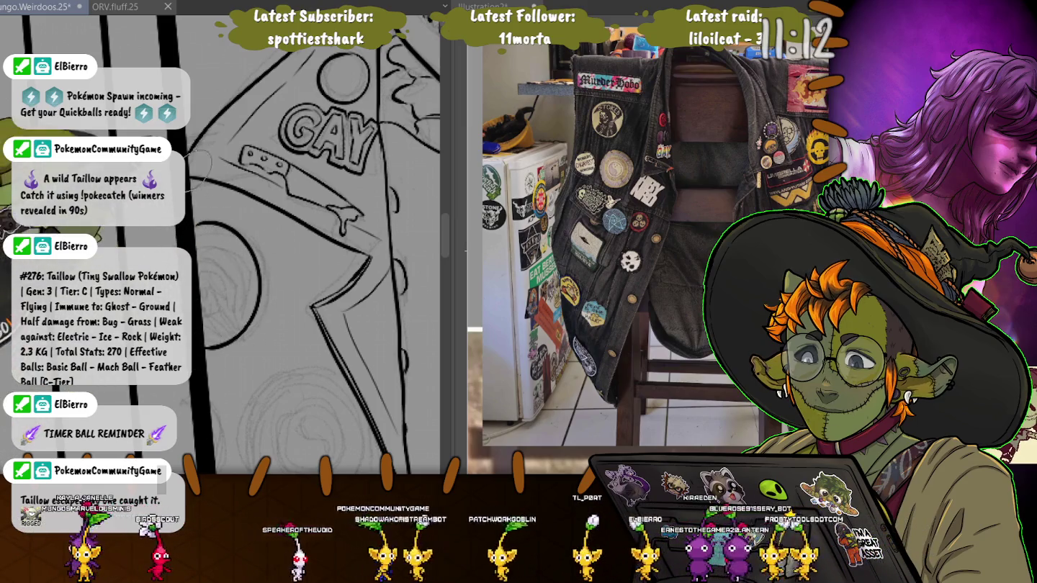
{"action": "left_click_drag", "start_coordinate": [311, 307], "coordinate": [386, 453]}
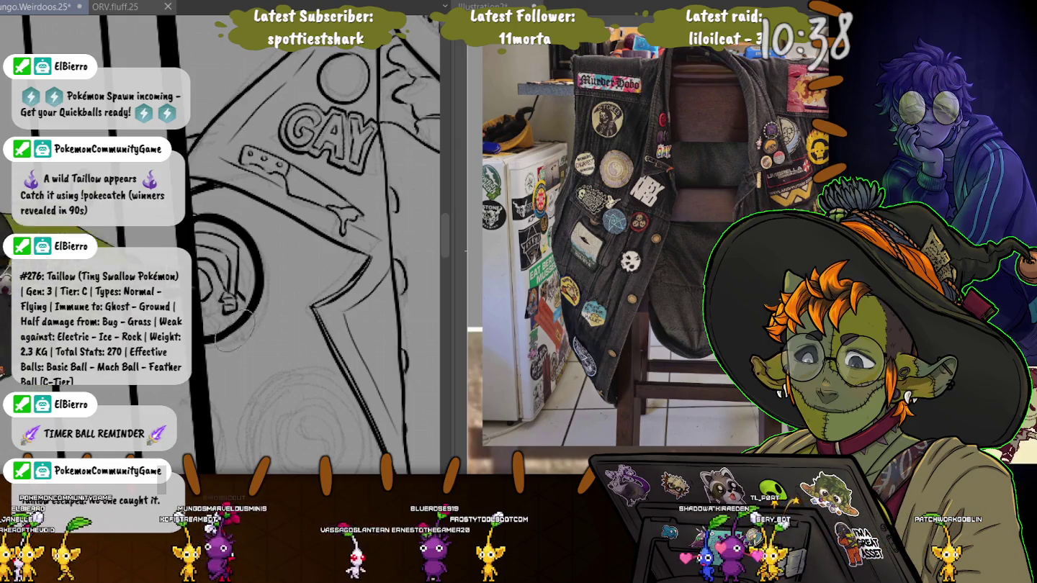
Ink the yin-yang pin's outer ring, inner circle and two dots, undoing the last mark.
{"action": "scroll", "coordinate": [302, 260], "scroll_direction": "down", "scroll_amount": 5}
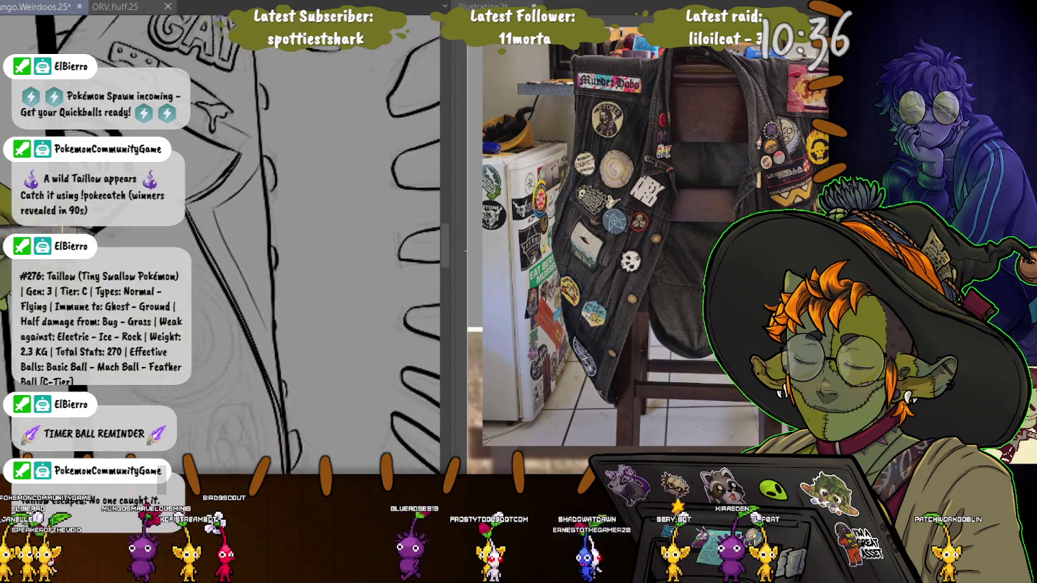
{"action": "scroll", "coordinate": [302, 259], "scroll_direction": "down", "scroll_amount": 5}
{"action": "scroll", "coordinate": [301, 260], "scroll_direction": "down", "scroll_amount": 3}
{"action": "scroll", "coordinate": [302, 259], "scroll_direction": "down", "scroll_amount": 3}
{"action": "scroll", "coordinate": [302, 259], "scroll_direction": "down", "scroll_amount": 2}
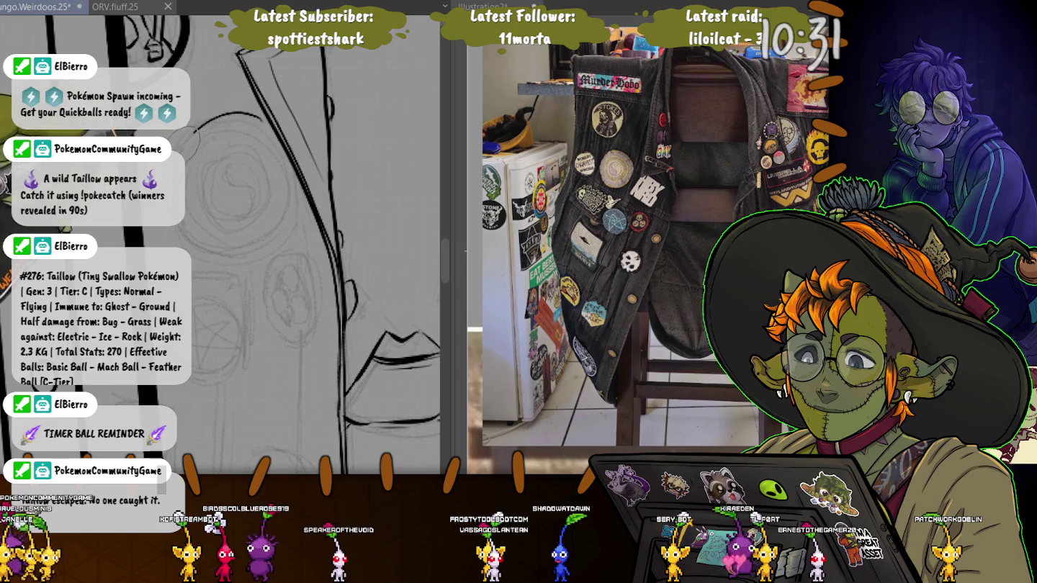
{"action": "left_click_drag", "start_coordinate": [280, 245], "coordinate": [260, 113]}
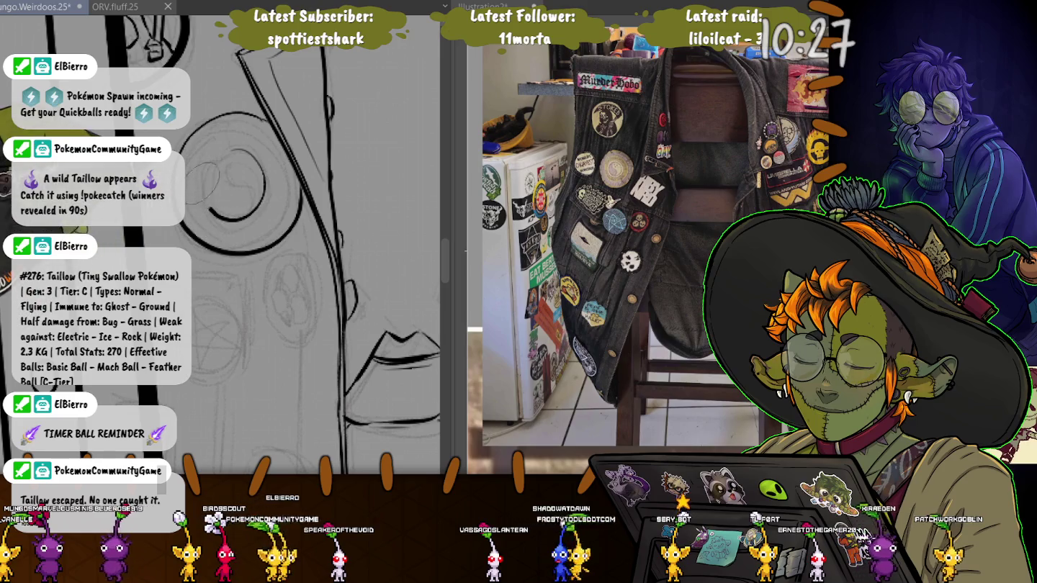
{"action": "left_click_drag", "start_coordinate": [217, 155], "coordinate": [238, 216]}
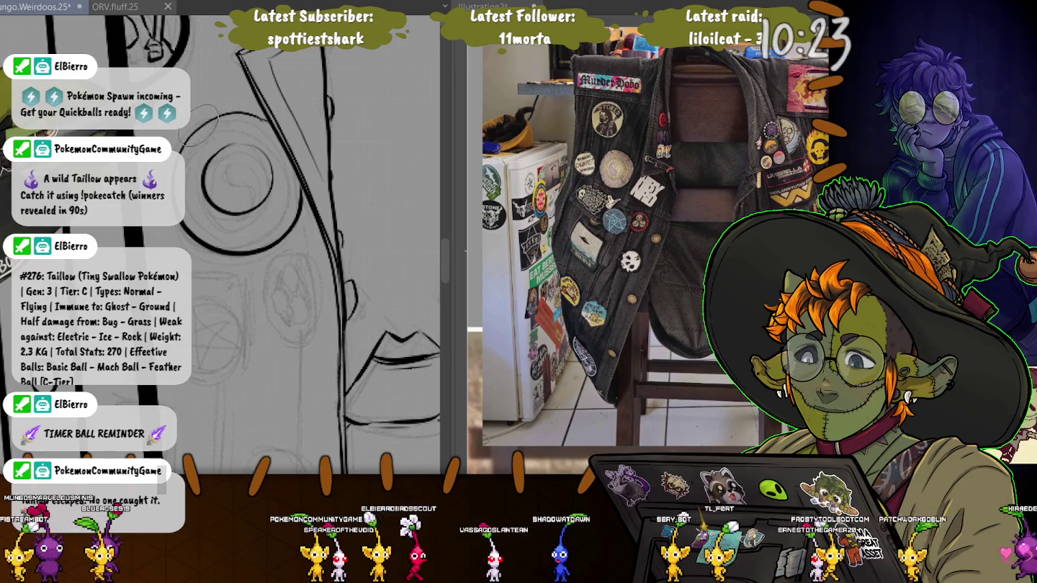
{"action": "left_click_drag", "start_coordinate": [234, 152], "coordinate": [229, 152]}
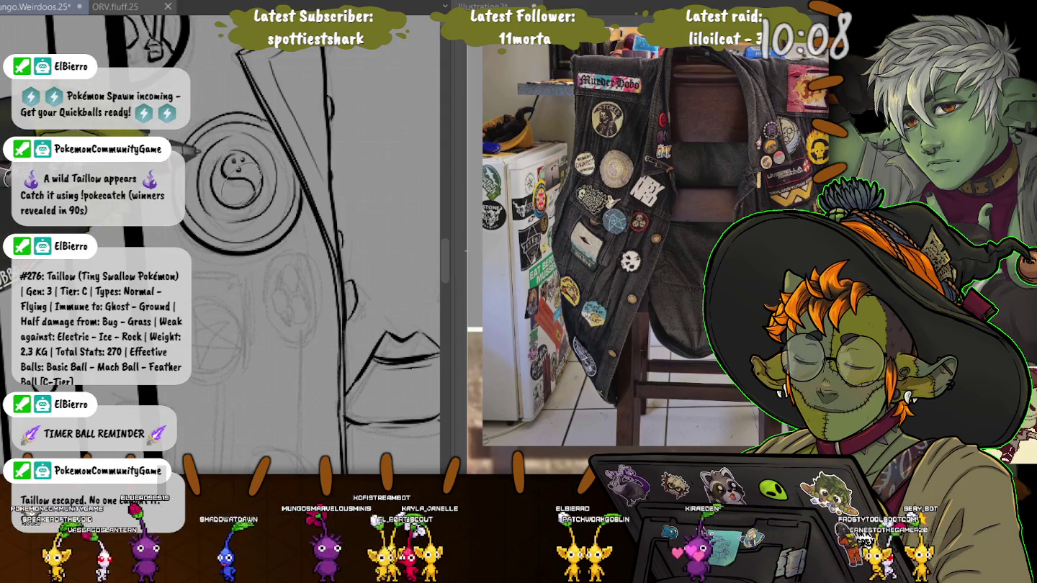
{"action": "left_click", "coordinate": [239, 186]}
{"action": "left_click", "coordinate": [247, 193]}
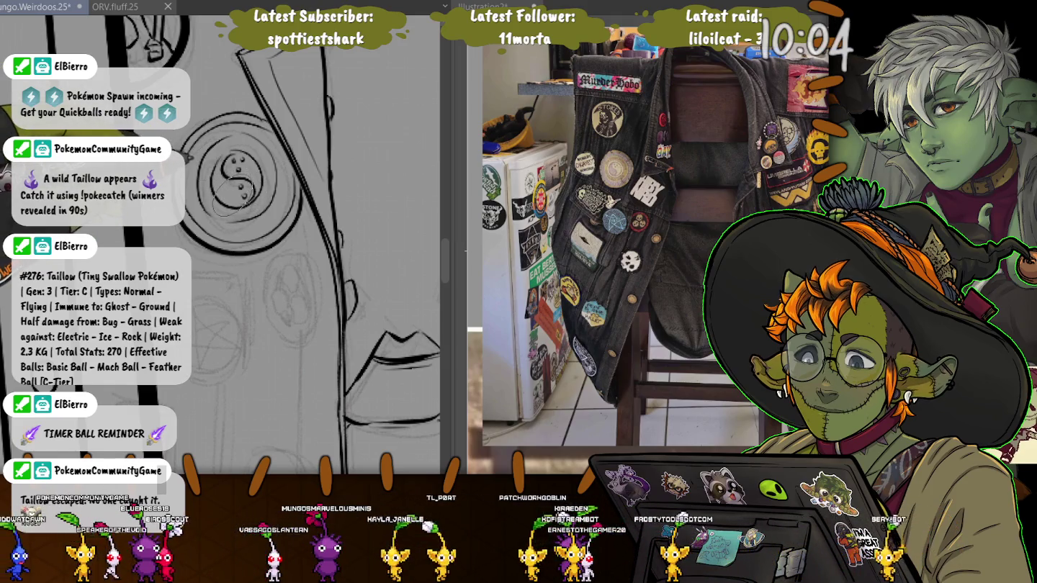
{"action": "key", "text": "ctrl+z"}
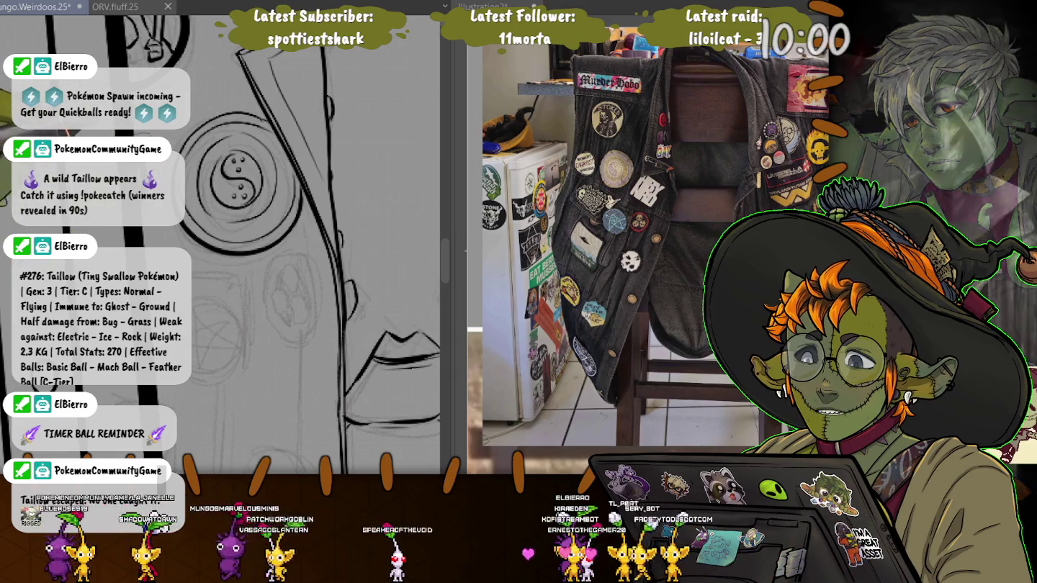
Tilt the view down the jacket and ink the small round pin below the yin-yang pin.
{"action": "scroll", "coordinate": [310, 245], "scroll_direction": "down", "scroll_amount": 3}
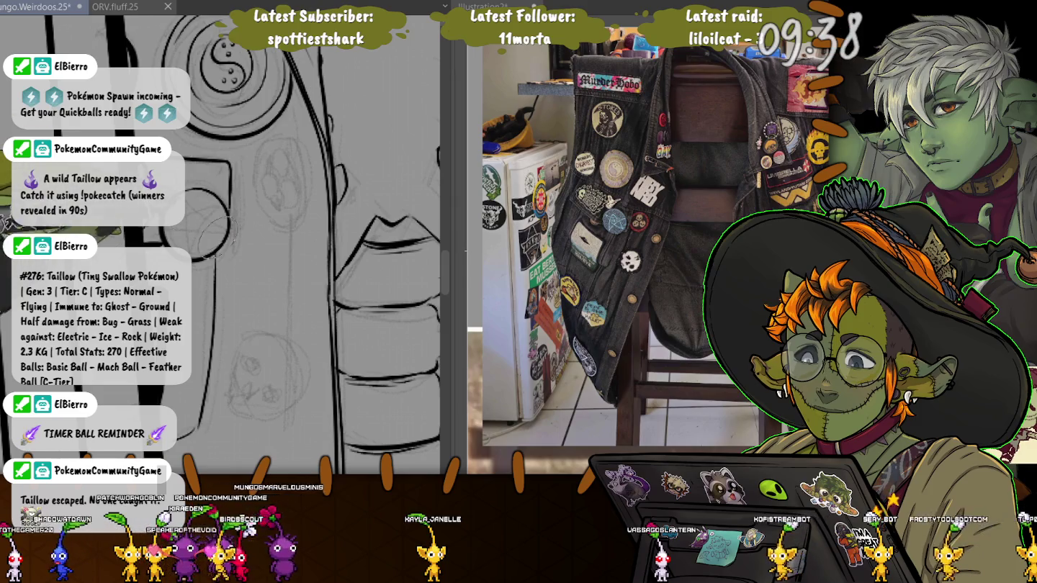
{"action": "left_click_drag", "start_coordinate": [214, 233], "coordinate": [286, 161]}
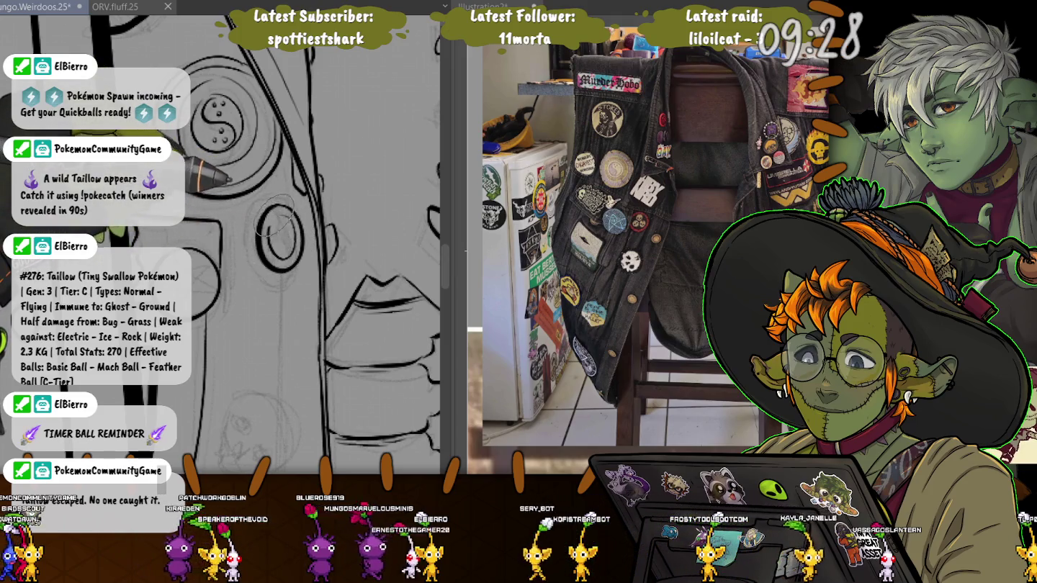
{"action": "mouse_move", "coordinate": [273, 245]}
{"action": "left_mouse_down"}
{"action": "mouse_move", "coordinate": [281, 213]}
{"action": "mouse_move", "coordinate": [282, 242]}
{"action": "mouse_move", "coordinate": [270, 224]}
{"action": "left_mouse_up"}
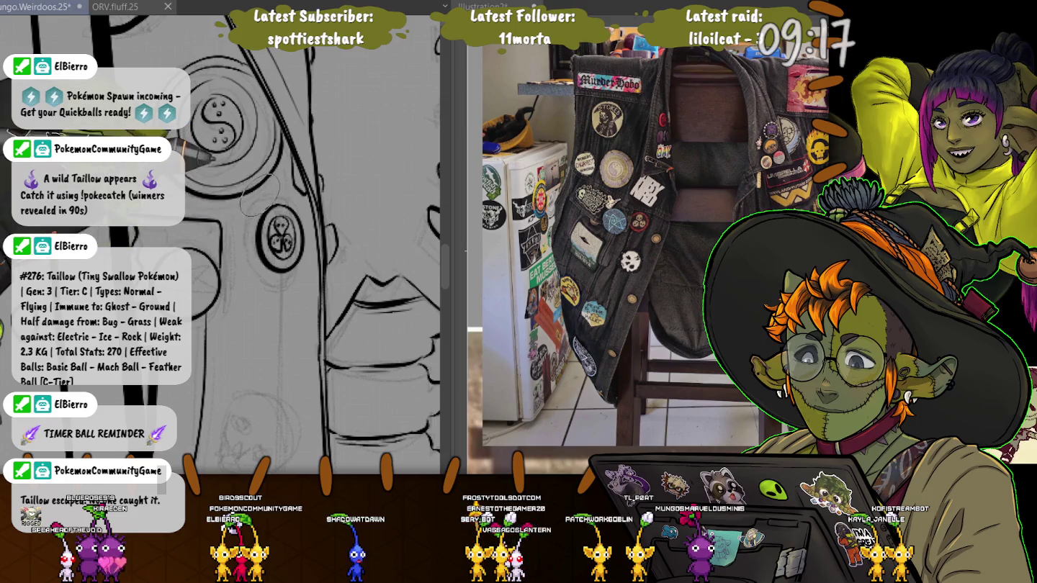
Ink the outline of the skull pin beside the ribcage.
{"action": "left_click_drag", "start_coordinate": [288, 288], "coordinate": [261, 169]}
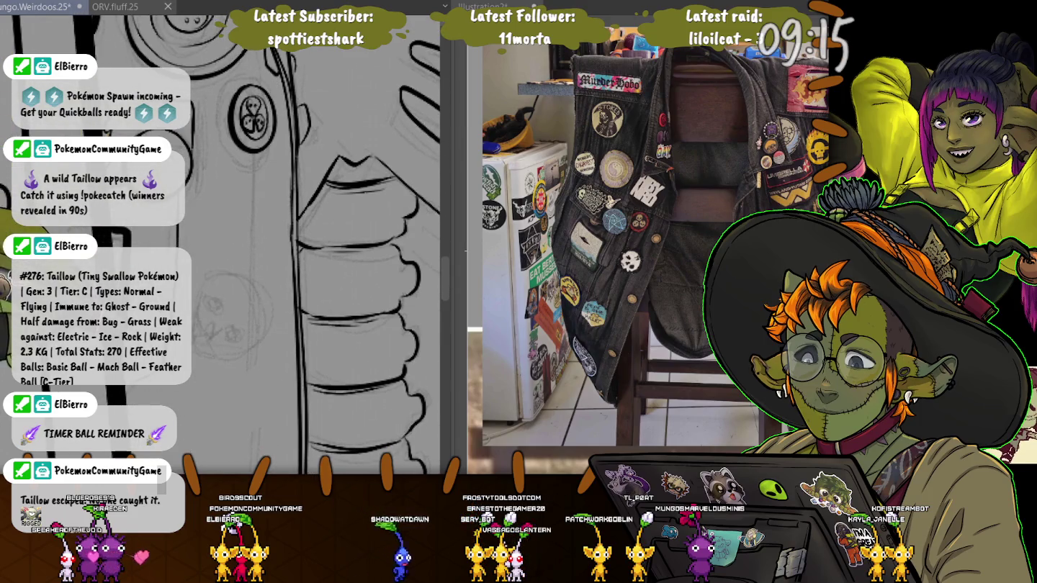
{"action": "left_click_drag", "start_coordinate": [289, 288], "coordinate": [302, 216]}
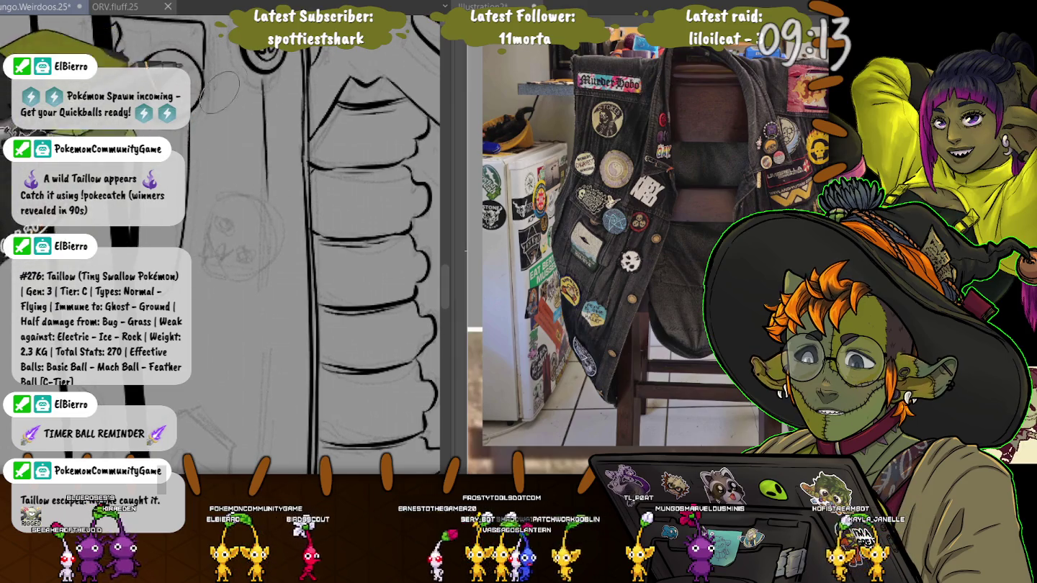
{"action": "left_click_drag", "start_coordinate": [207, 230], "coordinate": [210, 239]}
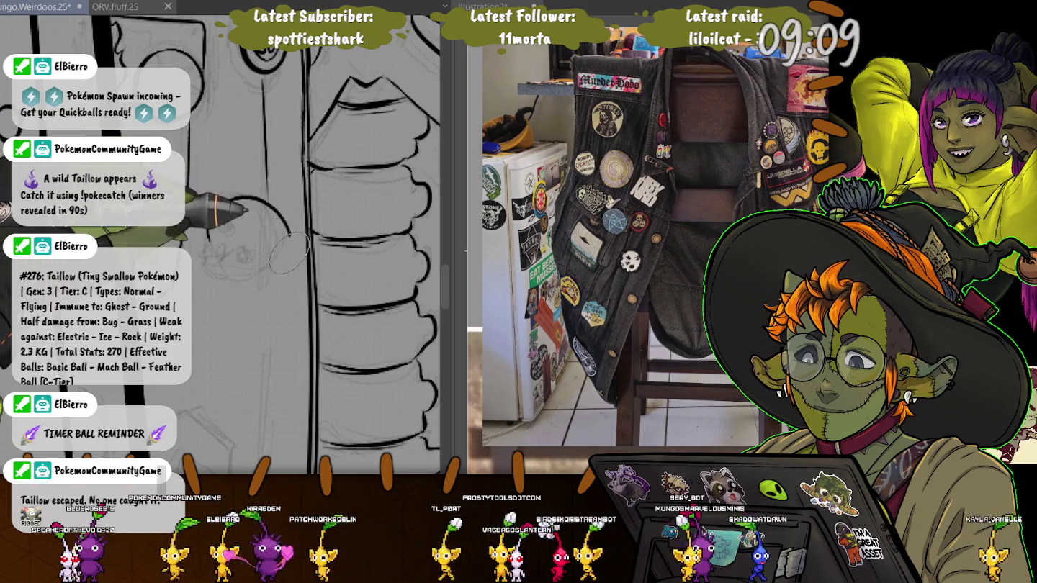
{"action": "left_click_drag", "start_coordinate": [239, 274], "coordinate": [250, 278]}
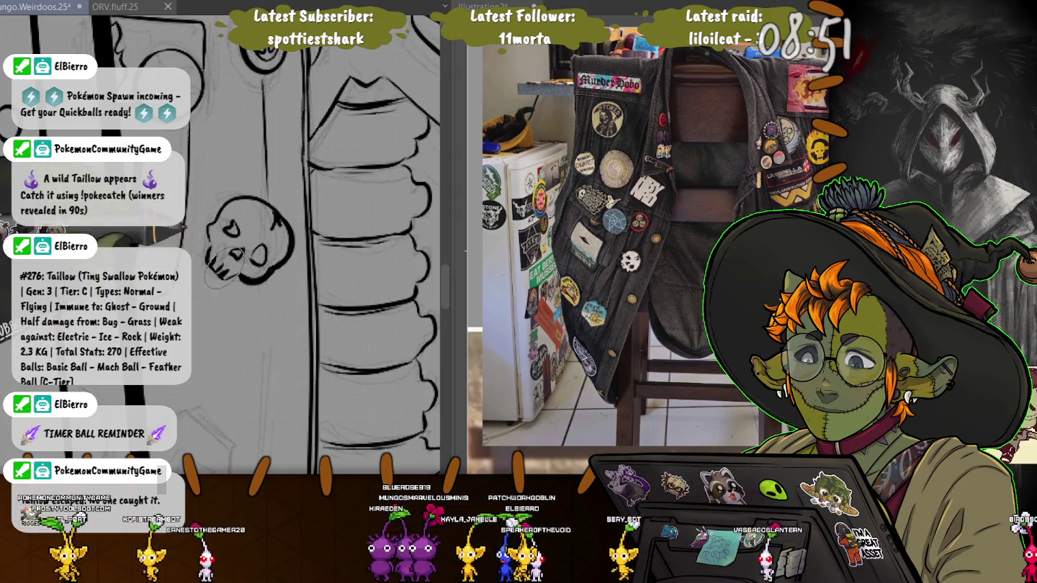
Thicken the skull pin outline, extend the jacket edge lines, and ink the hexagon pin's inner line.
{"action": "left_click_drag", "start_coordinate": [216, 274], "coordinate": [208, 235]}
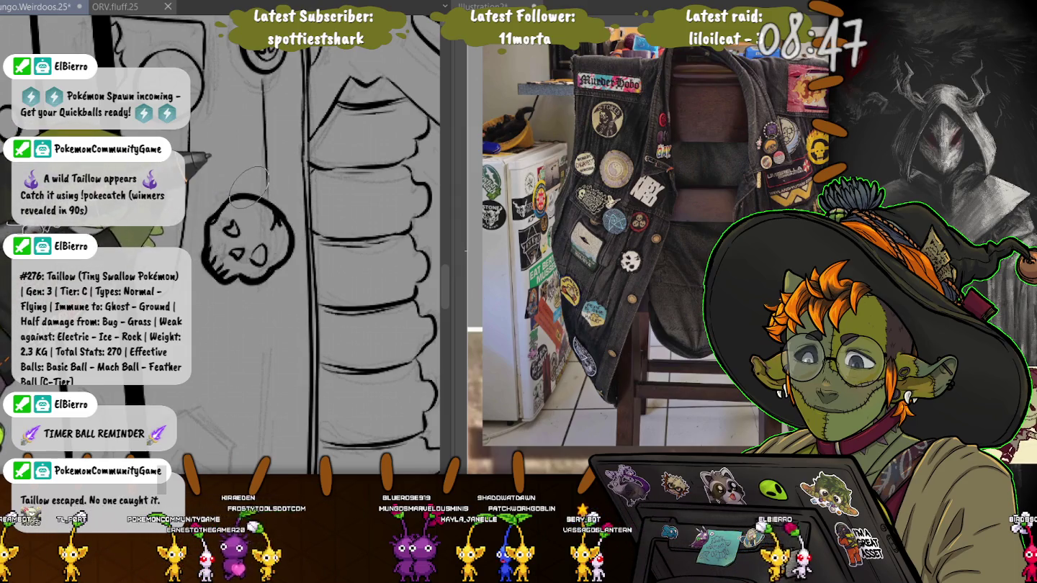
{"action": "scroll", "coordinate": [248, 185], "scroll_direction": "up", "scroll_amount": 1}
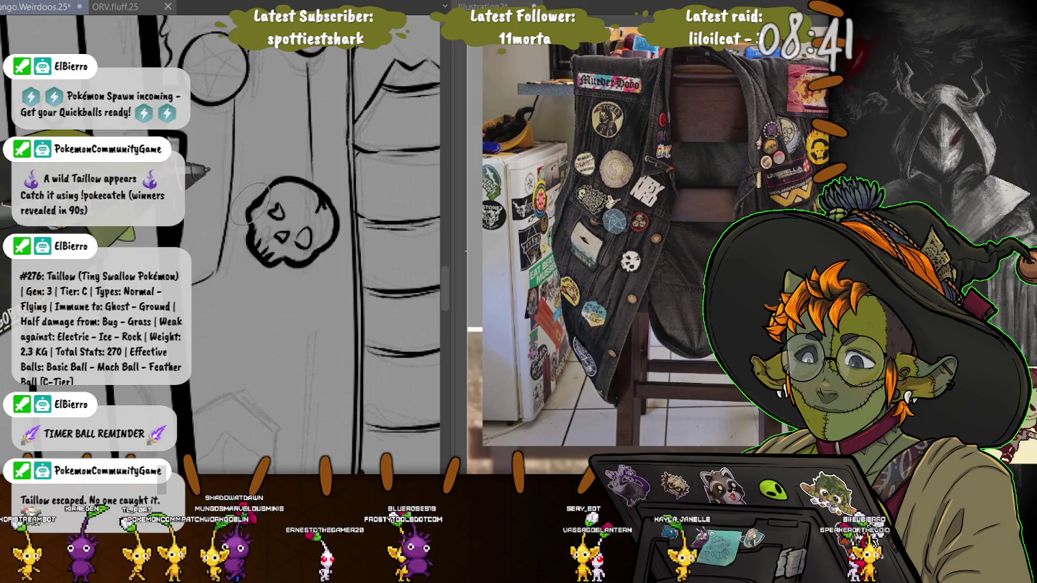
{"action": "scroll", "coordinate": [245, 188], "scroll_direction": "down", "scroll_amount": 5}
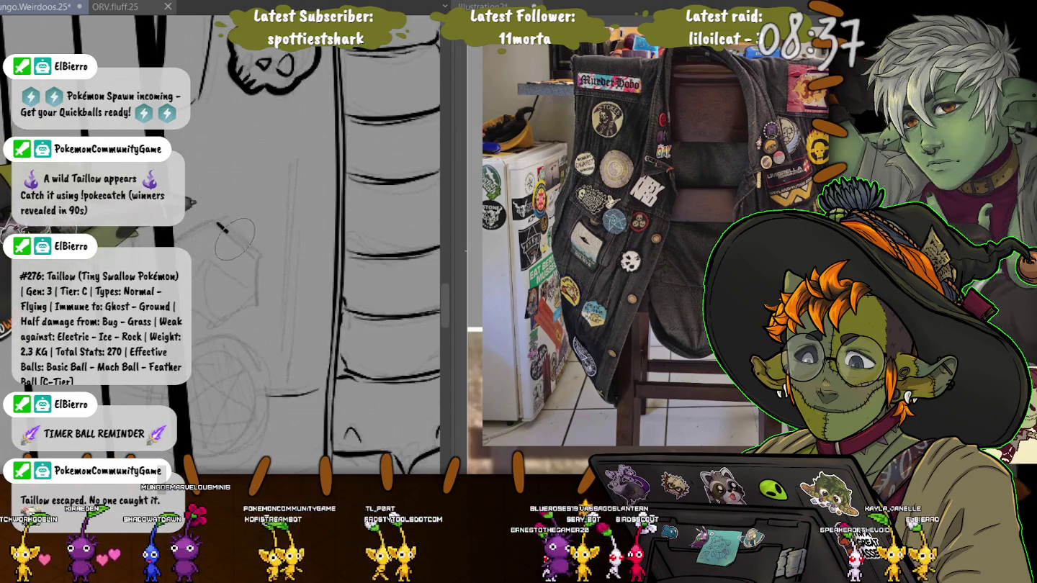
{"action": "left_click_drag", "start_coordinate": [249, 252], "coordinate": [256, 278]}
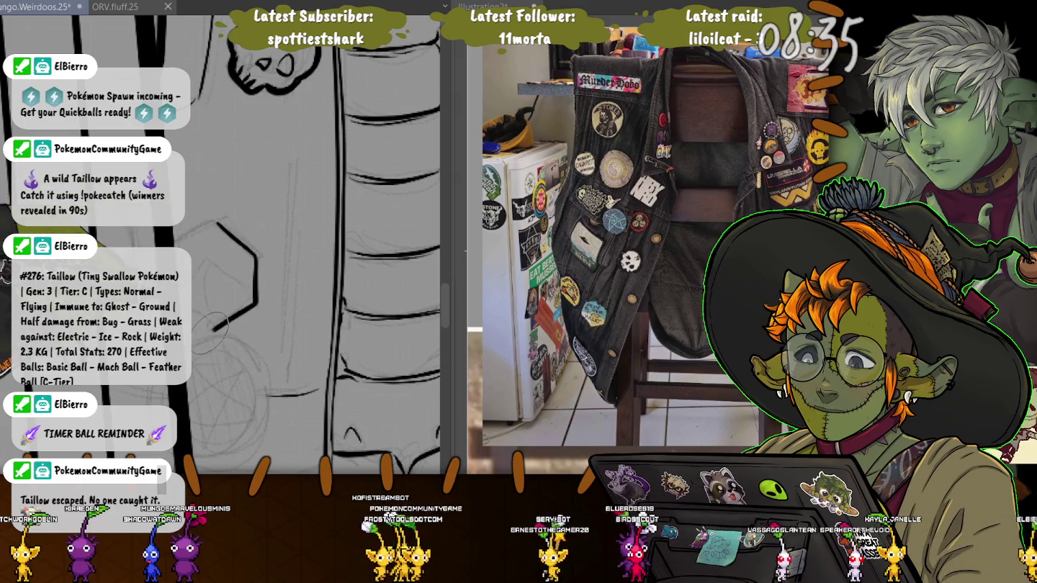
{"action": "left_click_drag", "start_coordinate": [210, 331], "coordinate": [195, 333]}
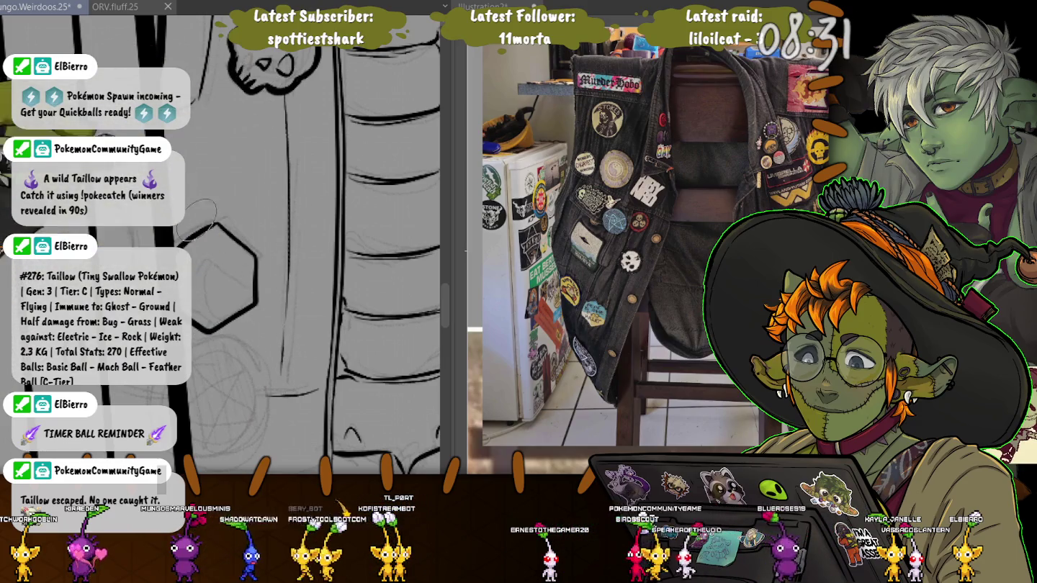
{"action": "left_click_drag", "start_coordinate": [217, 269], "coordinate": [245, 278]}
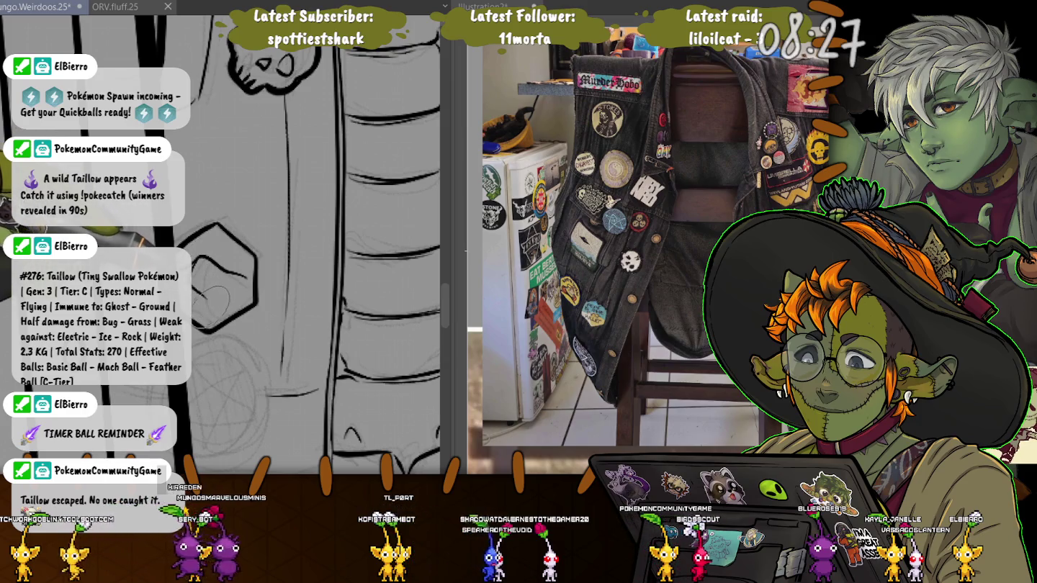
{"action": "scroll", "coordinate": [212, 295], "scroll_direction": "down", "scroll_amount": 3}
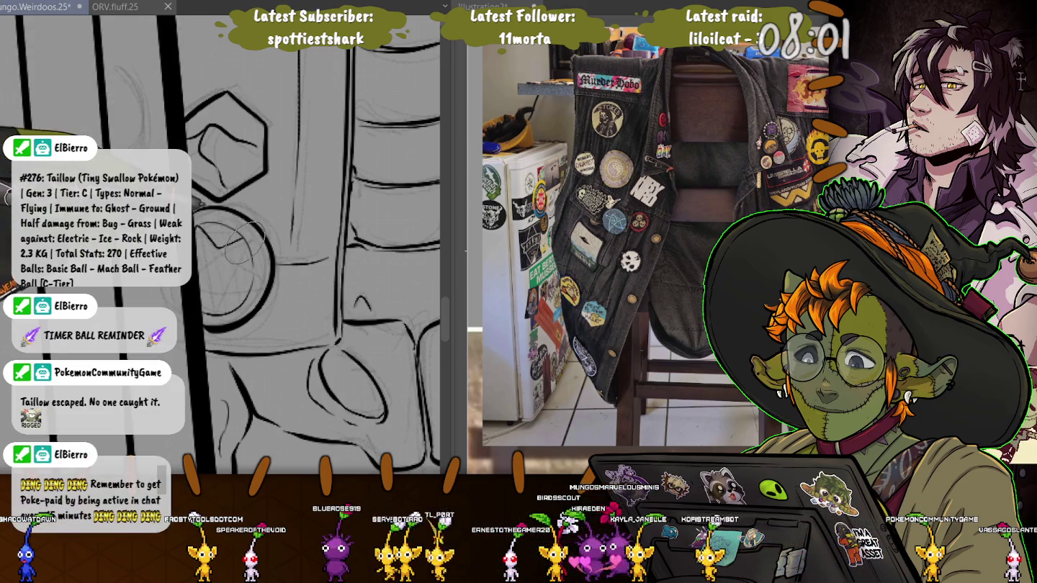
Trace the five-pointed star and surrounding lines of the round pin in bold black ink.
{"action": "left_click_drag", "start_coordinate": [204, 229], "coordinate": [249, 288]}
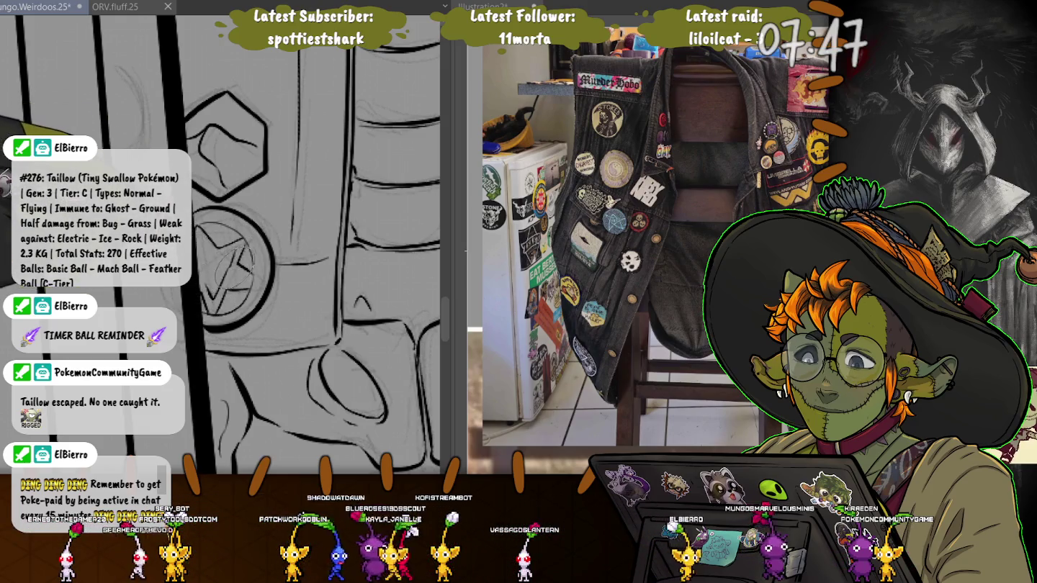
{"action": "left_click_drag", "start_coordinate": [229, 281], "coordinate": [241, 268]}
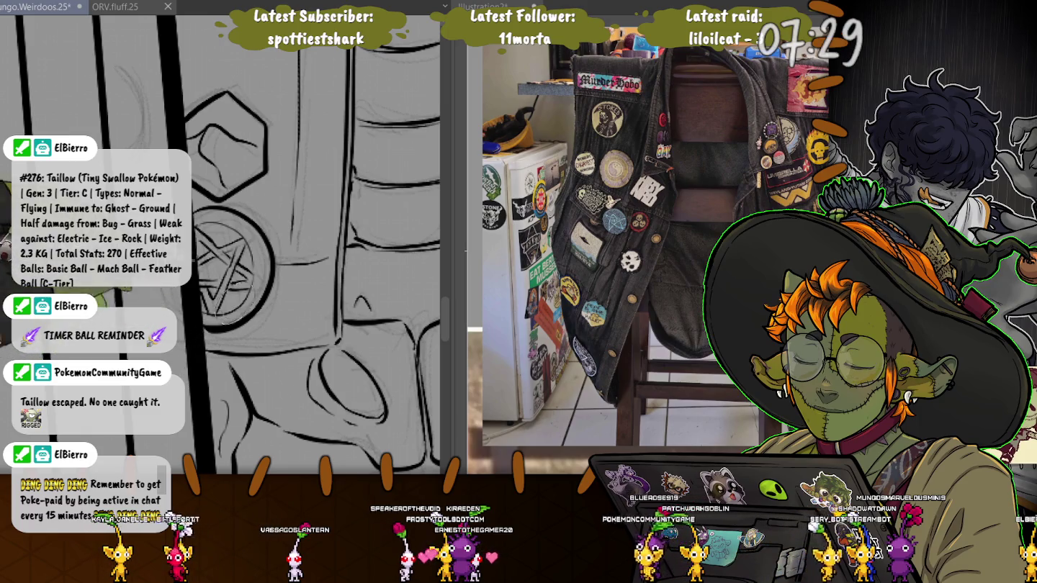
Move down to the leg and ink a small tick, a short stroke and the rounded bone end.
{"action": "scroll", "coordinate": [224, 245], "scroll_direction": "down", "scroll_amount": 5}
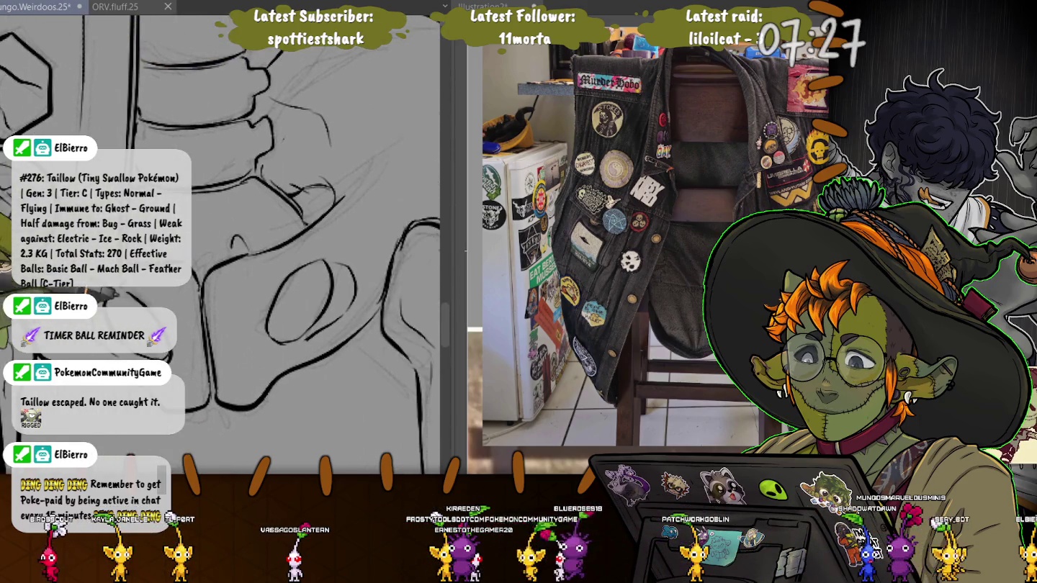
{"action": "scroll", "coordinate": [205, 248], "scroll_direction": "down", "scroll_amount": 3}
{"action": "scroll", "coordinate": [205, 247], "scroll_direction": "down", "scroll_amount": 3}
{"action": "scroll", "coordinate": [205, 247], "scroll_direction": "down", "scroll_amount": 3}
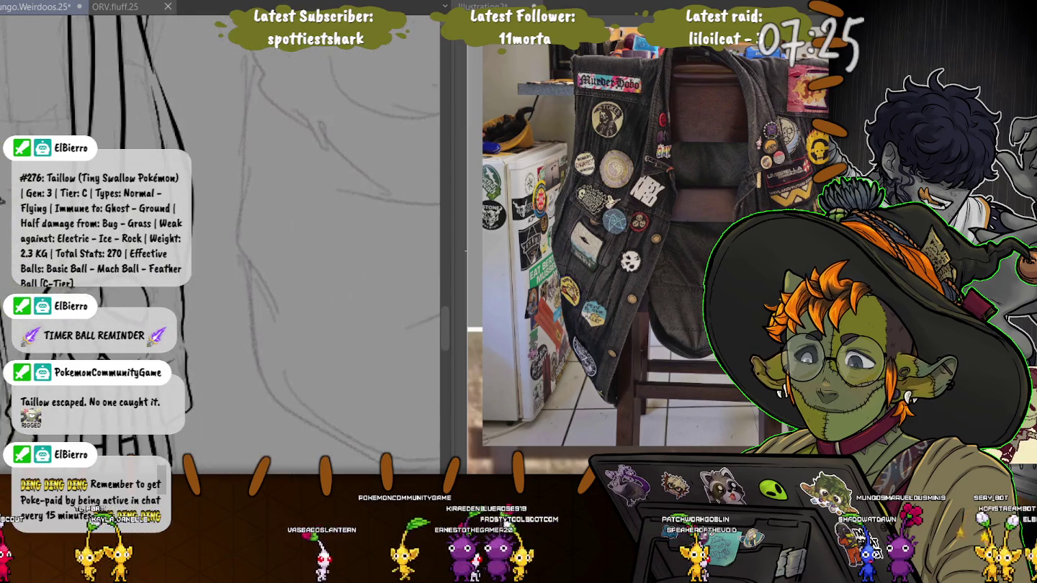
{"action": "scroll", "coordinate": [205, 247], "scroll_direction": "down", "scroll_amount": 3}
{"action": "scroll", "coordinate": [274, 170], "scroll_direction": "up", "scroll_amount": 2}
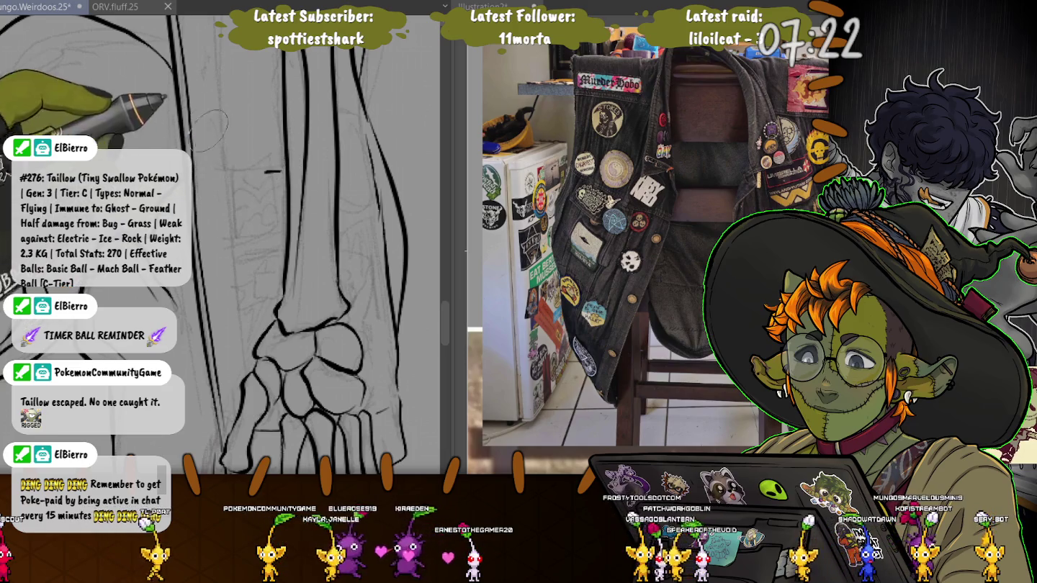
{"action": "left_click_drag", "start_coordinate": [274, 233], "coordinate": [269, 239]}
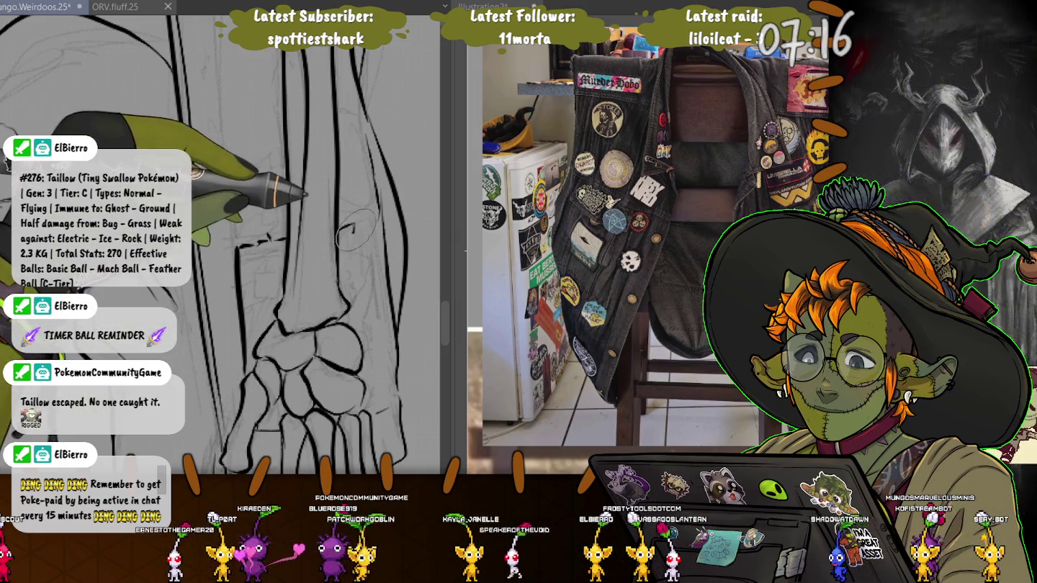
{"action": "left_click_drag", "start_coordinate": [344, 226], "coordinate": [365, 235]}
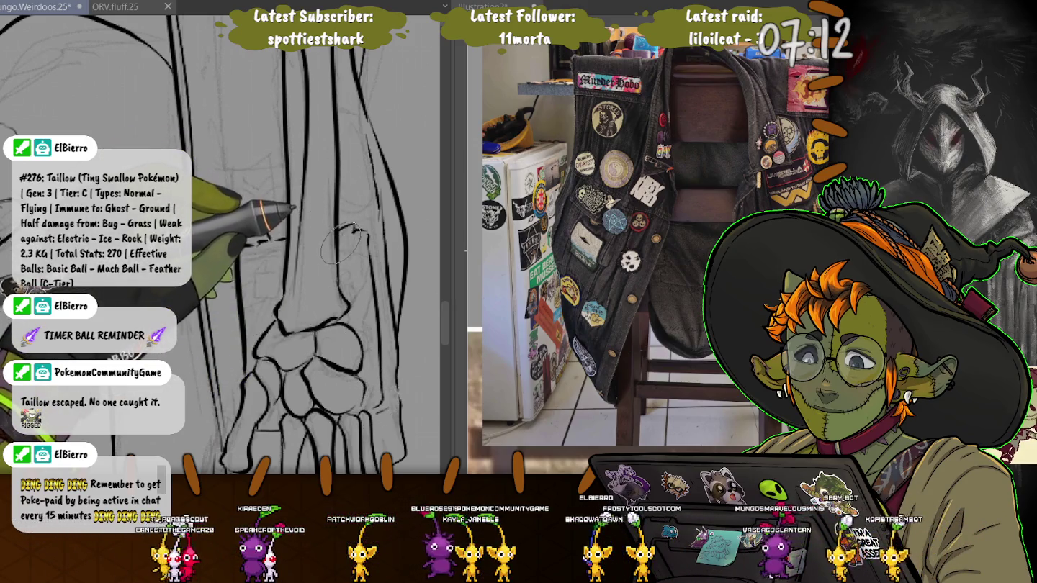
{"action": "left_click_drag", "start_coordinate": [357, 229], "coordinate": [335, 268]}
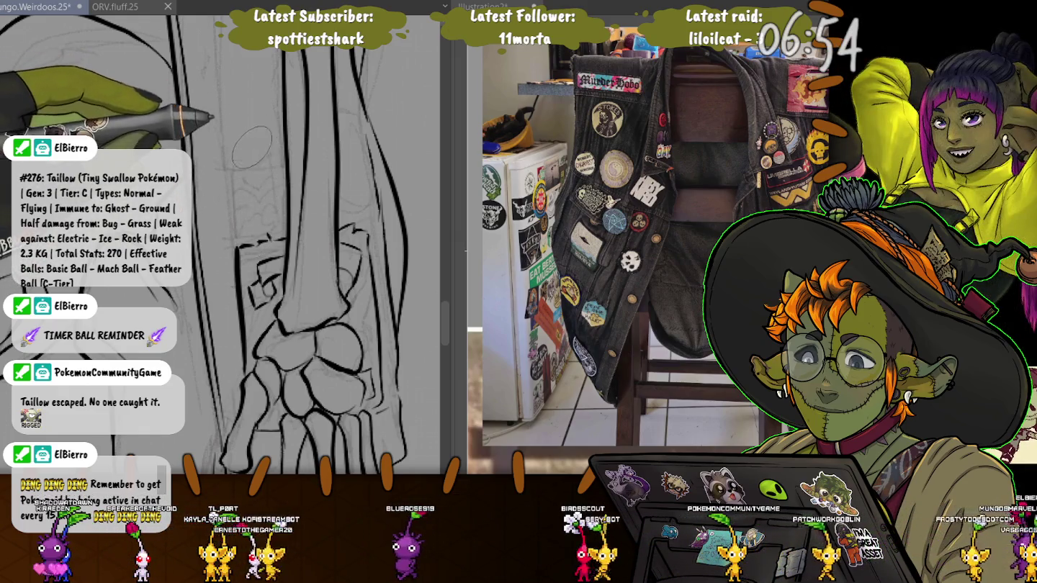
Ink the patch's top edge, its zigzag chevron lines and the swirl below them.
{"action": "left_click_drag", "start_coordinate": [281, 150], "coordinate": [228, 182]}
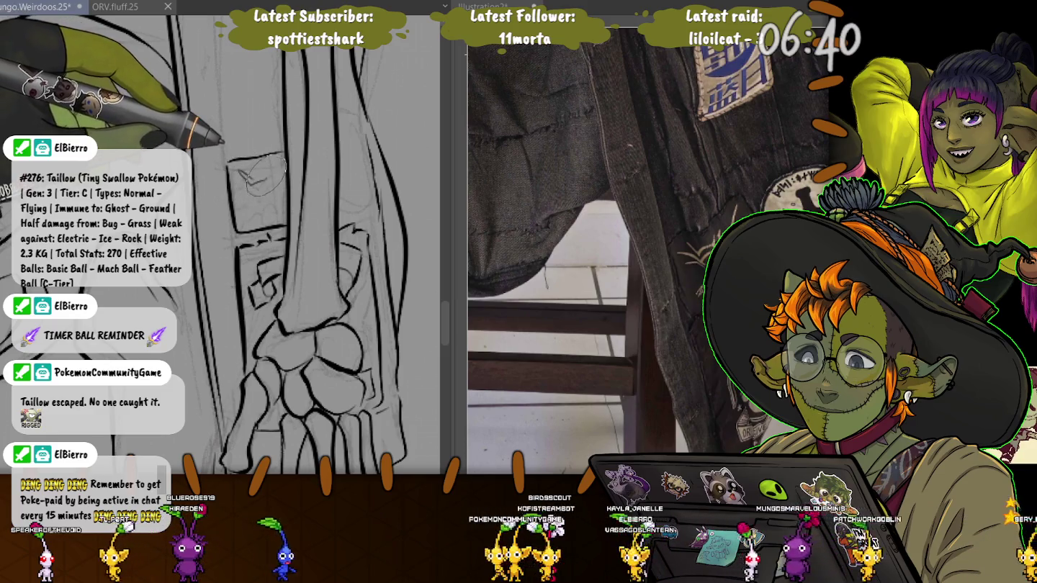
{"action": "left_click_drag", "start_coordinate": [240, 172], "coordinate": [276, 167]}
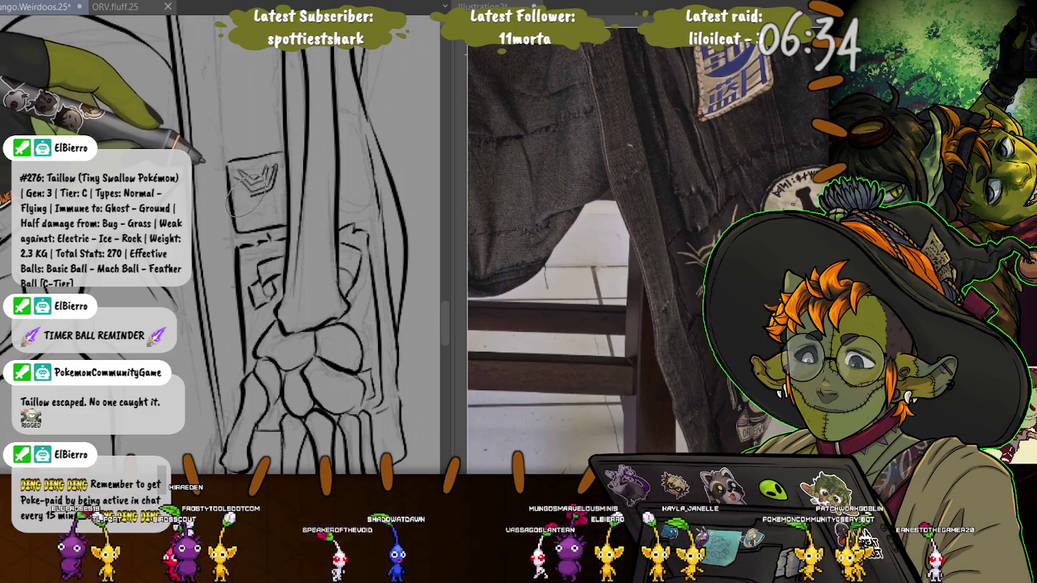
{"action": "left_click_drag", "start_coordinate": [254, 199], "coordinate": [229, 193]}
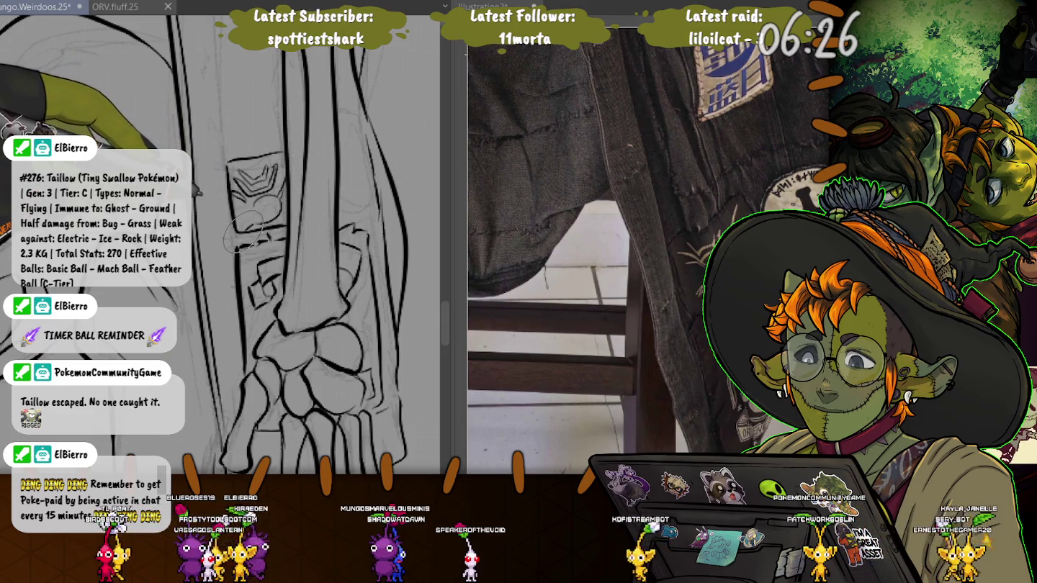
{"action": "mouse_move", "coordinate": [266, 205]}
{"action": "left_mouse_down"}
{"action": "mouse_move", "coordinate": [249, 205]}
{"action": "mouse_move", "coordinate": [229, 231]}
{"action": "mouse_move", "coordinate": [237, 227]}
{"action": "left_mouse_up"}
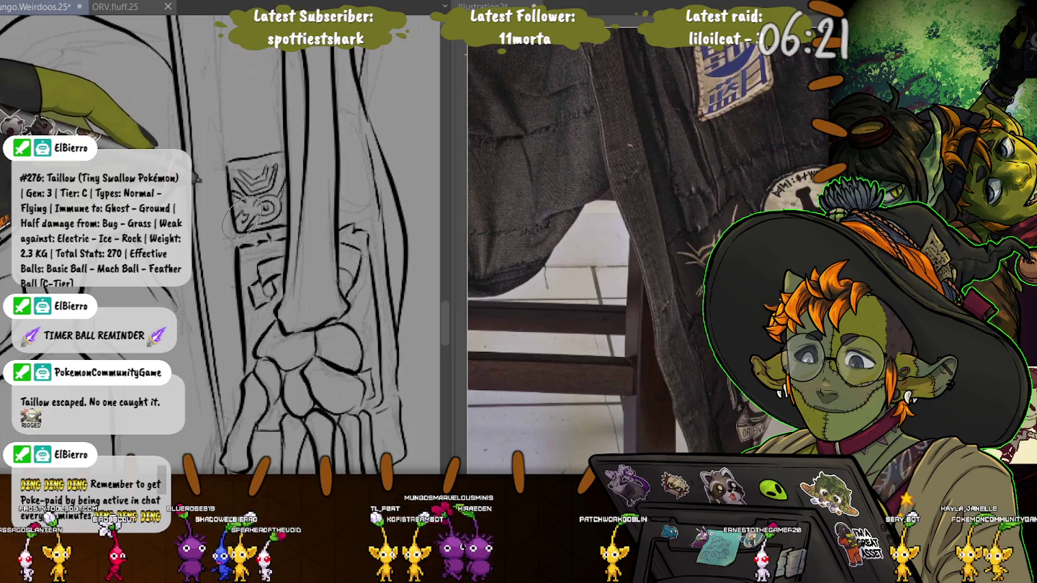
Extend the curved line beside the knee downward and add small marks around it.
{"action": "scroll", "coordinate": [200, 136], "scroll_direction": "up", "scroll_amount": 5}
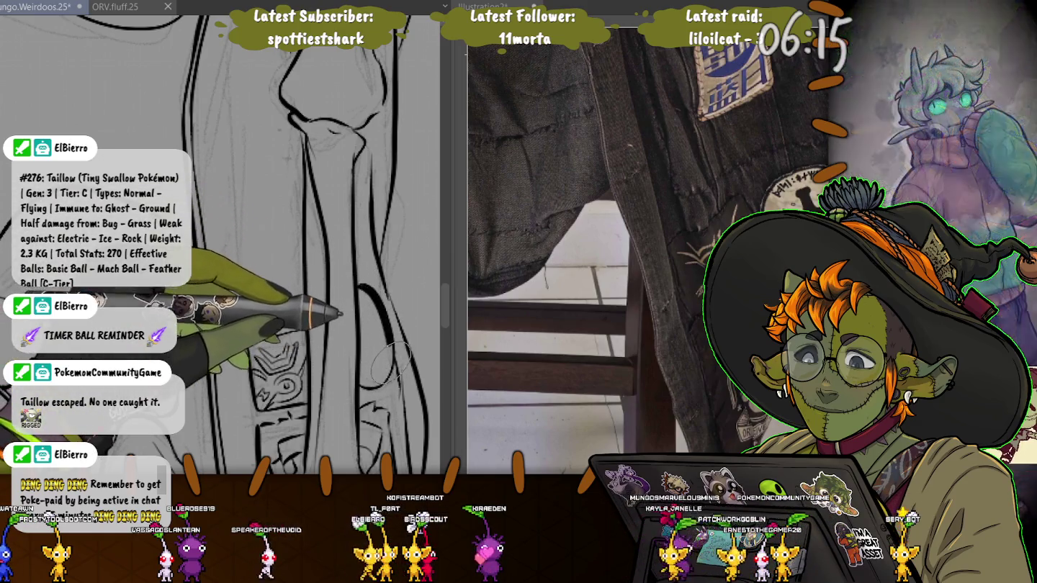
{"action": "left_click_drag", "start_coordinate": [365, 316], "coordinate": [358, 376]}
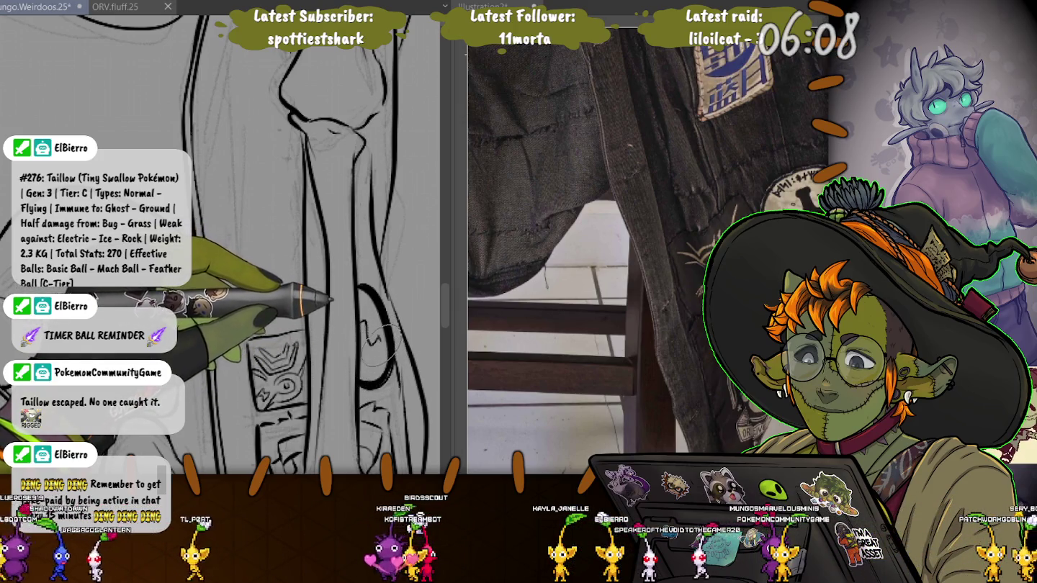
{"action": "mouse_move", "coordinate": [371, 349]}
{"action": "left_mouse_down"}
{"action": "mouse_move", "coordinate": [360, 364]}
{"action": "mouse_move", "coordinate": [359, 298]}
{"action": "mouse_move", "coordinate": [371, 375]}
{"action": "mouse_move", "coordinate": [367, 308]}
{"action": "mouse_move", "coordinate": [369, 341]}
{"action": "mouse_move", "coordinate": [364, 328]}
{"action": "left_mouse_up"}
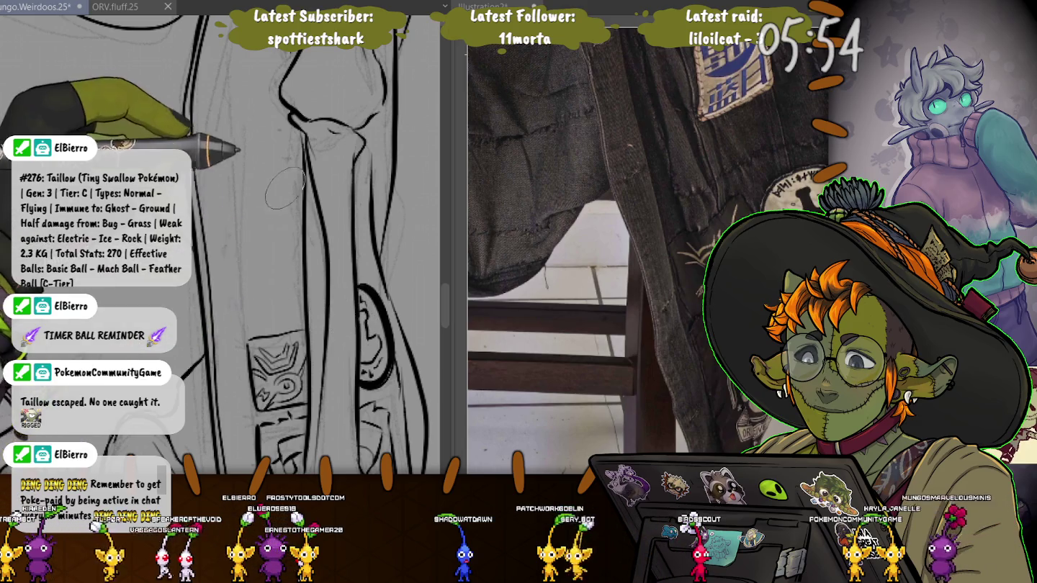
Pan and rotate the view toward the forearm, hand bones and frayed jacket cuff.
{"action": "scroll", "coordinate": [355, 310], "scroll_direction": "up", "scroll_amount": 5}
{"action": "scroll", "coordinate": [198, 251], "scroll_direction": "up", "scroll_amount": 1}
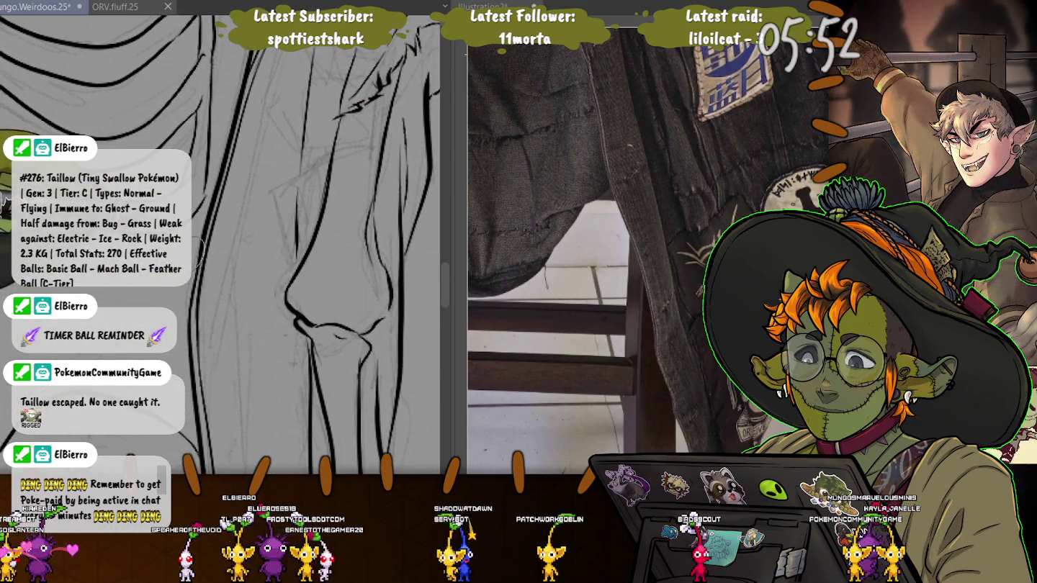
{"action": "scroll", "coordinate": [208, 273], "scroll_direction": "up", "scroll_amount": 2}
{"action": "scroll", "coordinate": [208, 273], "scroll_direction": "up", "scroll_amount": 2}
{"action": "scroll", "coordinate": [208, 273], "scroll_direction": "up", "scroll_amount": 2}
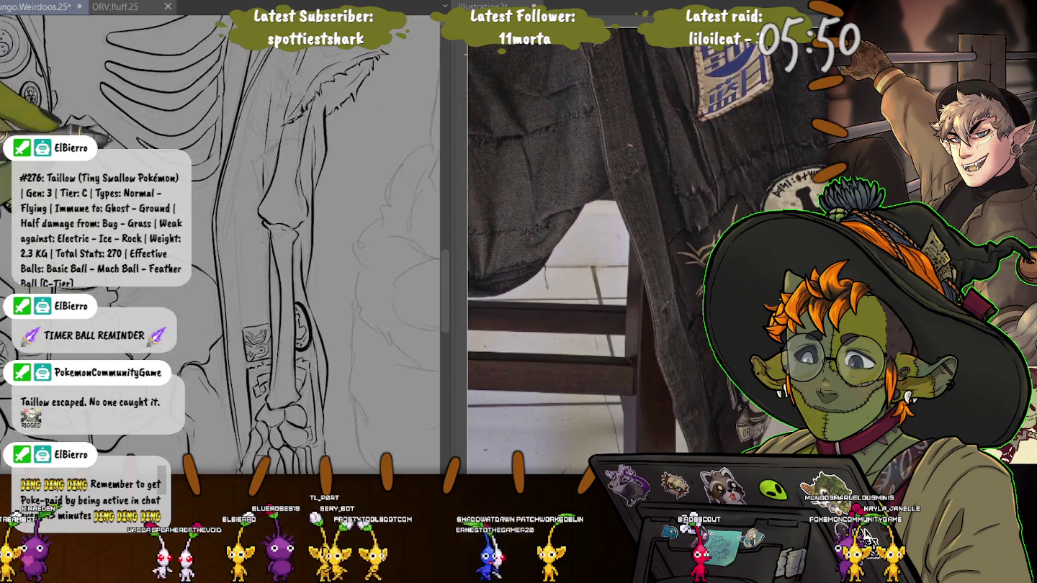
{"action": "scroll", "coordinate": [209, 274], "scroll_direction": "up", "scroll_amount": 2}
{"action": "scroll", "coordinate": [216, 244], "scroll_direction": "down", "scroll_amount": 1}
{"action": "scroll", "coordinate": [216, 245], "scroll_direction": "down", "scroll_amount": 1}
{"action": "scroll", "coordinate": [217, 245], "scroll_direction": "down", "scroll_amount": 1}
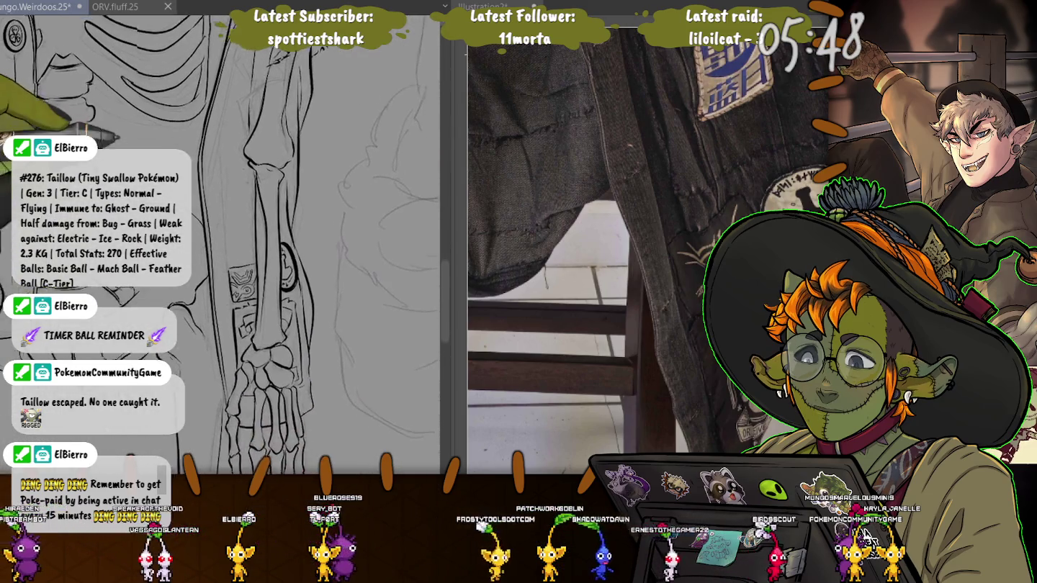
{"action": "scroll", "coordinate": [216, 245], "scroll_direction": "down", "scroll_amount": 1}
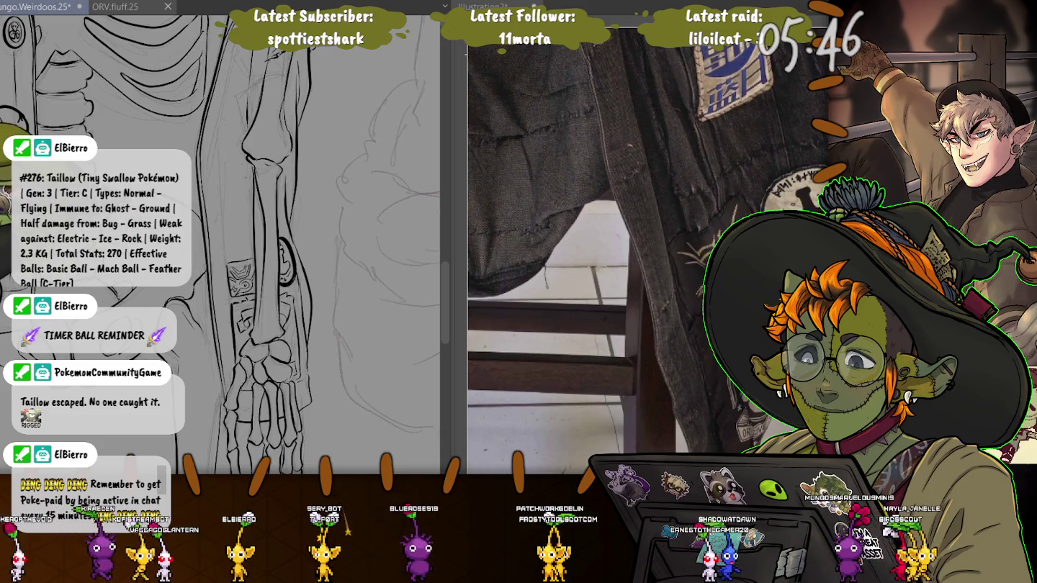
{"action": "scroll", "coordinate": [216, 245], "scroll_direction": "up", "scroll_amount": 2}
{"action": "scroll", "coordinate": [216, 245], "scroll_direction": "up", "scroll_amount": 2}
{"action": "scroll", "coordinate": [216, 245], "scroll_direction": "down", "scroll_amount": 2}
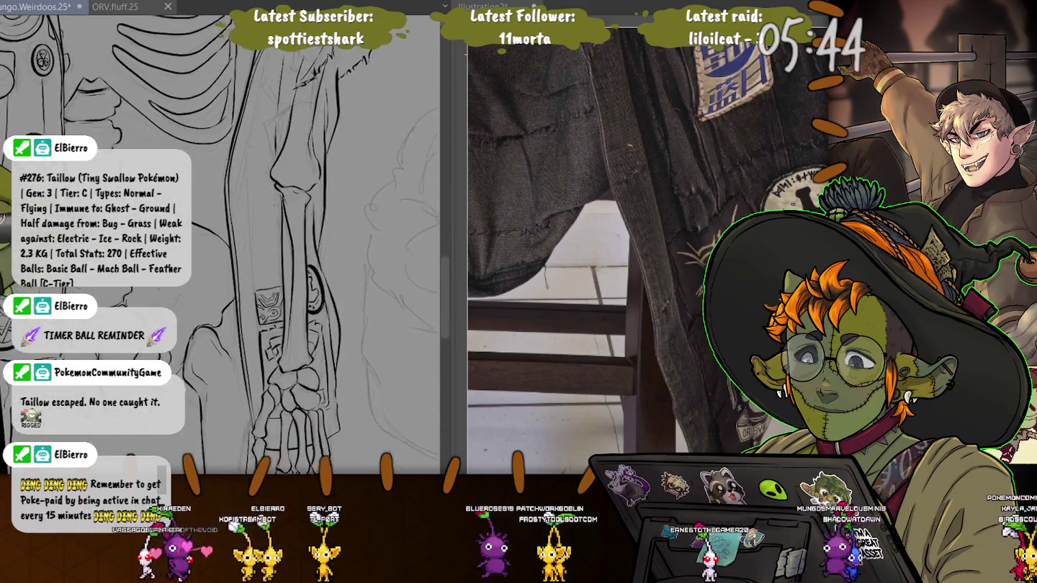
{"action": "scroll", "coordinate": [217, 245], "scroll_direction": "down", "scroll_amount": 1}
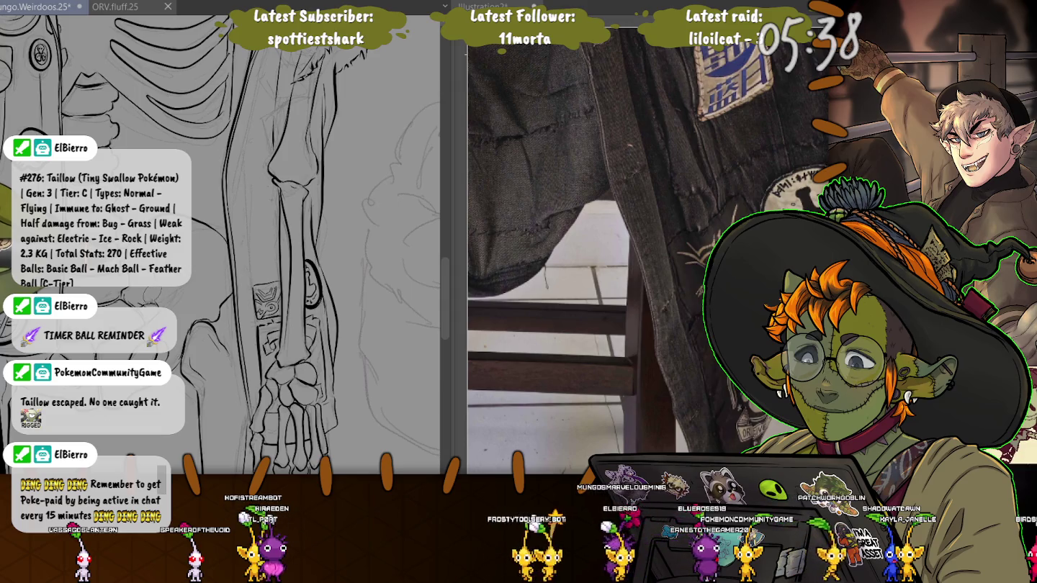
{"action": "scroll", "coordinate": [217, 244], "scroll_direction": "up", "scroll_amount": 1}
{"action": "scroll", "coordinate": [216, 244], "scroll_direction": "up", "scroll_amount": 2}
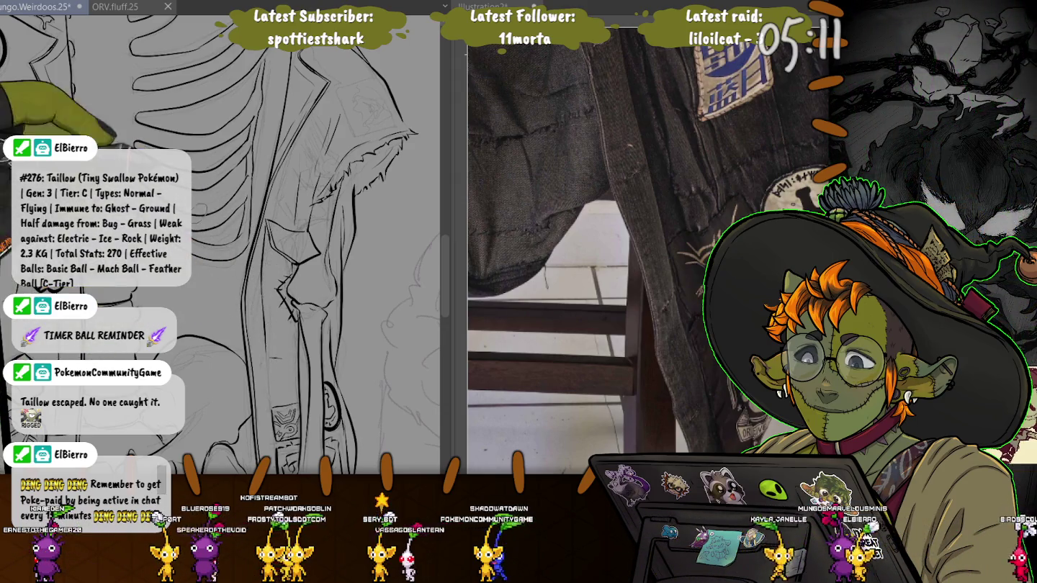
Pan across the spine and ribcage up to the skull and jacket lapel.
{"action": "mouse_move", "coordinate": [217, 252]}
{"action": "left_mouse_down"}
{"action": "mouse_move", "coordinate": [359, 267]}
{"action": "mouse_move", "coordinate": [112, 252]}
{"action": "left_mouse_up"}
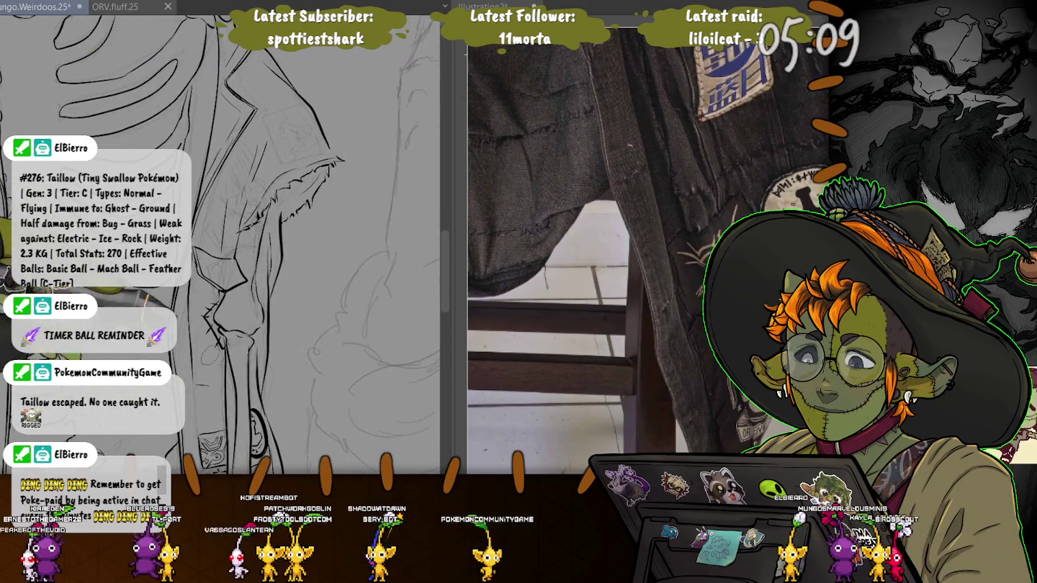
{"action": "left_click_drag", "start_coordinate": [211, 64], "coordinate": [217, 195]}
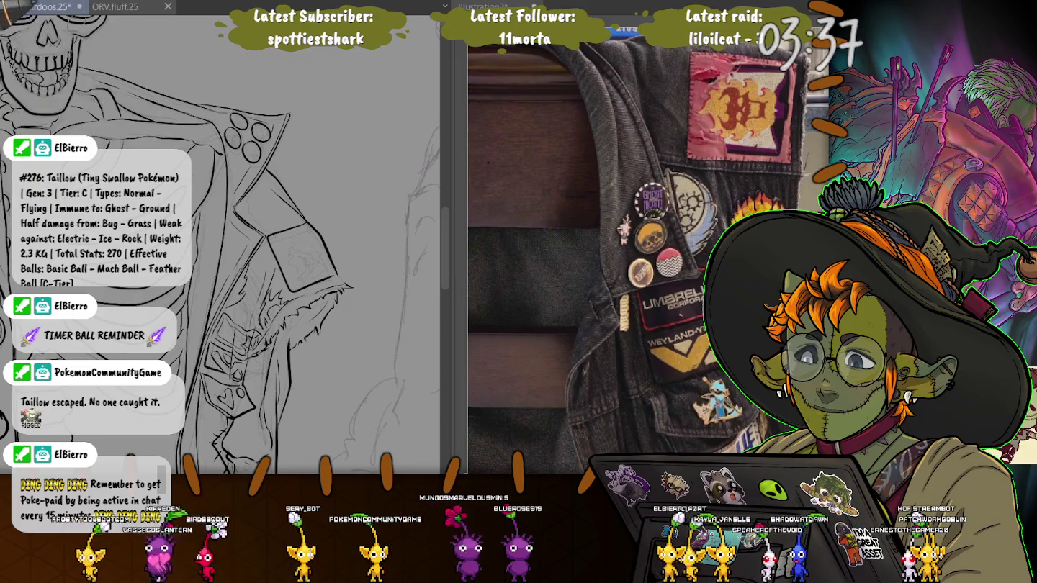
Fill the empty lapel pin with zigzag wave lines, then pan to the rectangular patch.
{"action": "scroll", "coordinate": [274, 144], "scroll_direction": "up", "scroll_amount": 1}
{"action": "scroll", "coordinate": [310, 80], "scroll_direction": "up", "scroll_amount": 2}
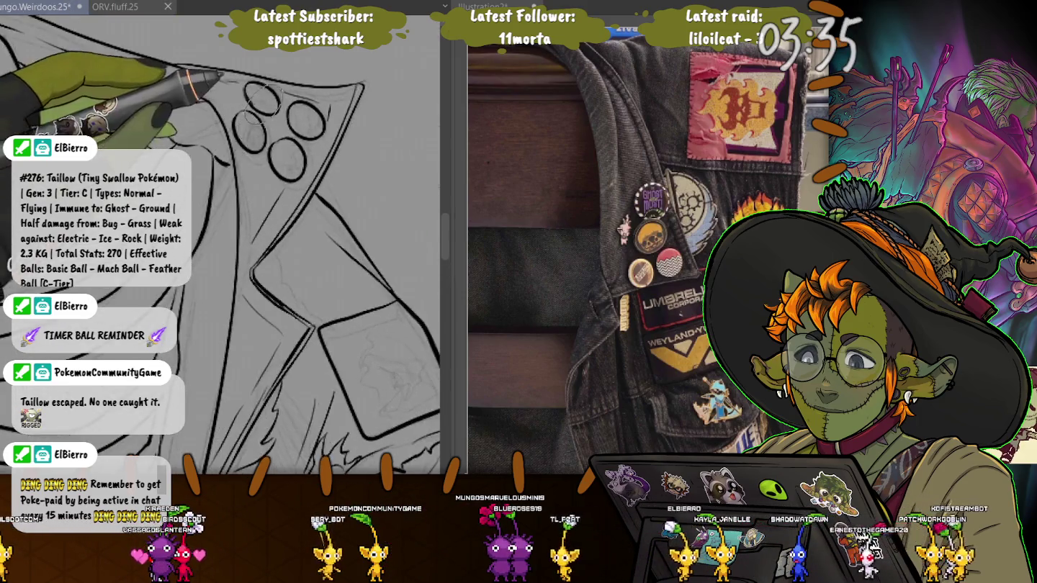
{"action": "scroll", "coordinate": [310, 79], "scroll_direction": "up", "scroll_amount": 2}
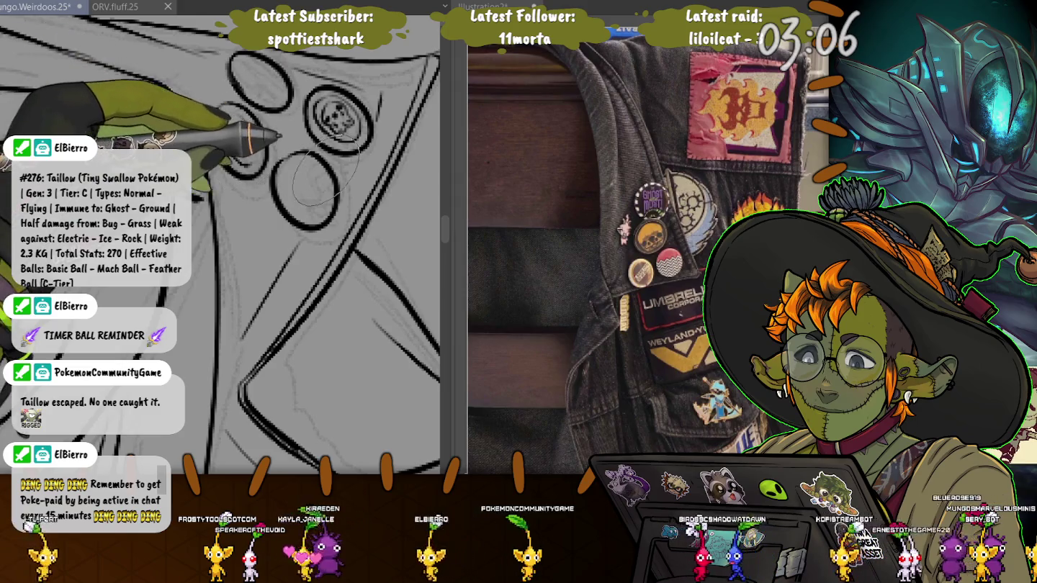
{"action": "mouse_move", "coordinate": [313, 172]}
{"action": "left_mouse_down"}
{"action": "mouse_move", "coordinate": [294, 197]}
{"action": "mouse_move", "coordinate": [322, 172]}
{"action": "left_mouse_up"}
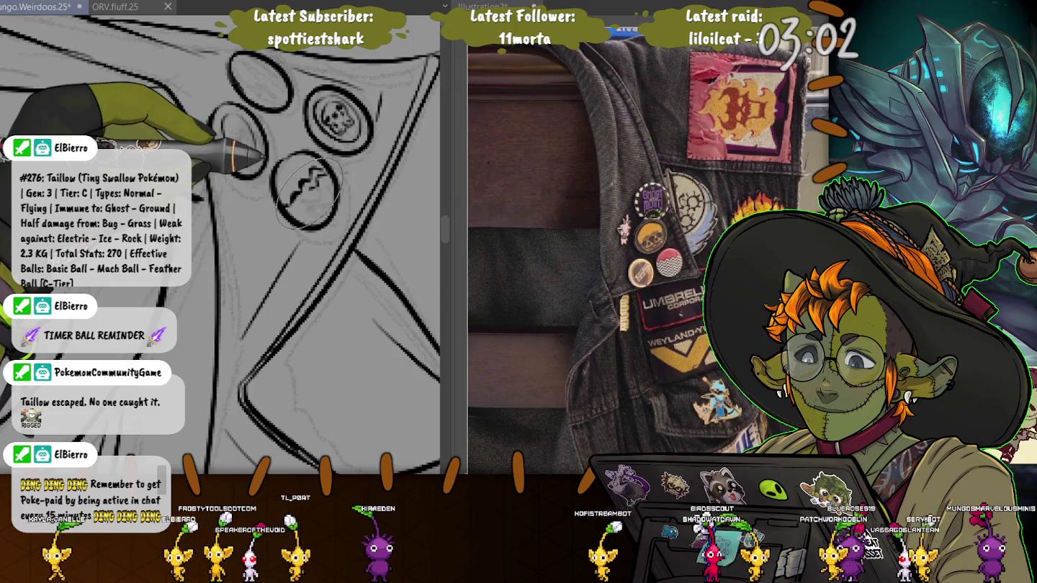
{"action": "left_click_drag", "start_coordinate": [289, 211], "coordinate": [321, 174]}
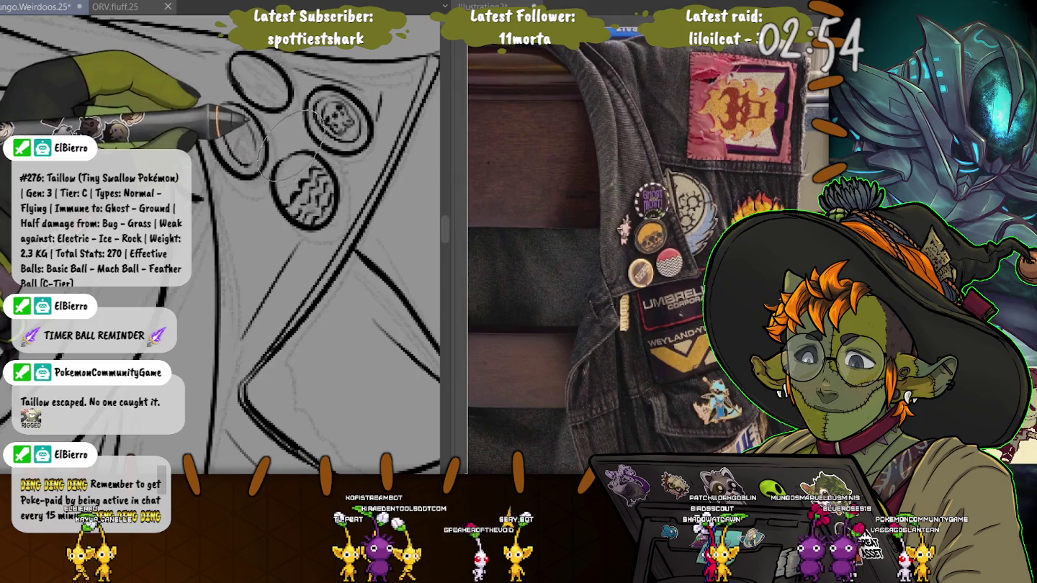
{"action": "left_click_drag", "start_coordinate": [304, 184], "coordinate": [114, 103]}
{"action": "left_click_drag", "start_coordinate": [203, 389], "coordinate": [211, 180]}
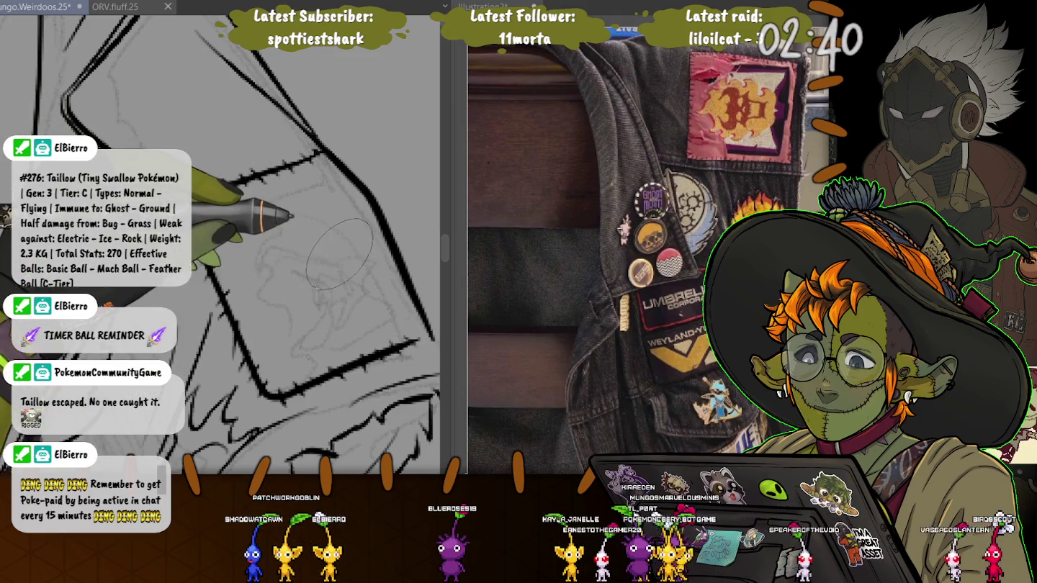
Rotate the canvas and ink the design inside the stitched rectangular patch.
{"action": "left_click_drag", "start_coordinate": [407, 346], "coordinate": [193, 288]}
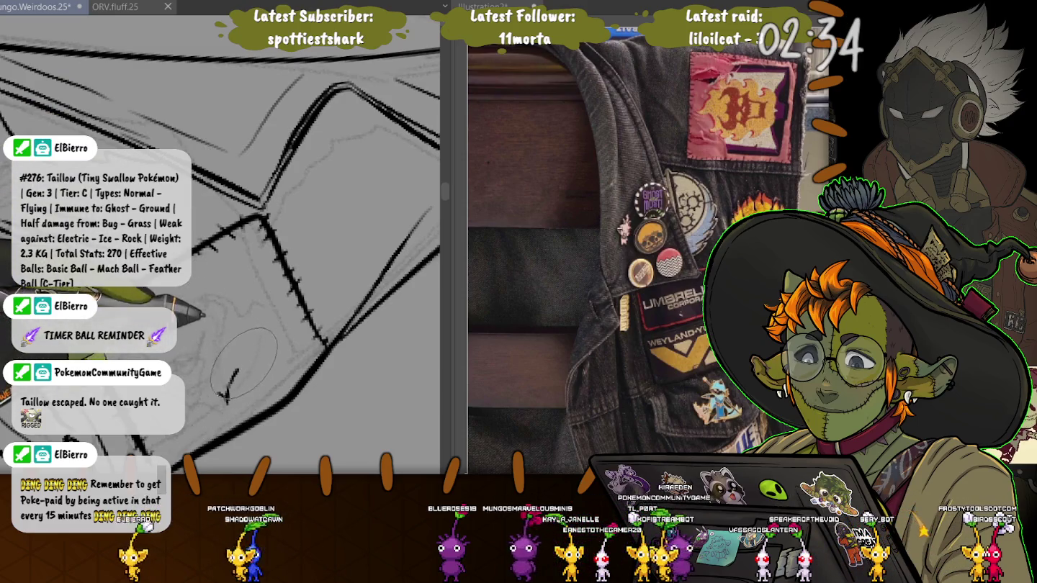
{"action": "mouse_move", "coordinate": [242, 349]}
{"action": "left_mouse_down"}
{"action": "mouse_move", "coordinate": [216, 308]}
{"action": "mouse_move", "coordinate": [194, 306]}
{"action": "left_mouse_up"}
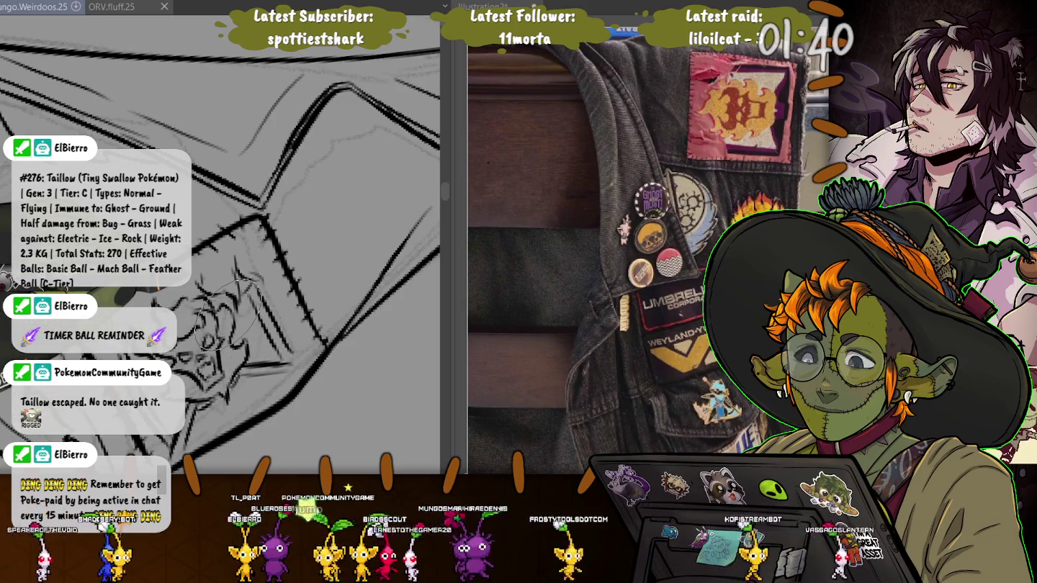
{"action": "left_click_drag", "start_coordinate": [225, 314], "coordinate": [216, 327]}
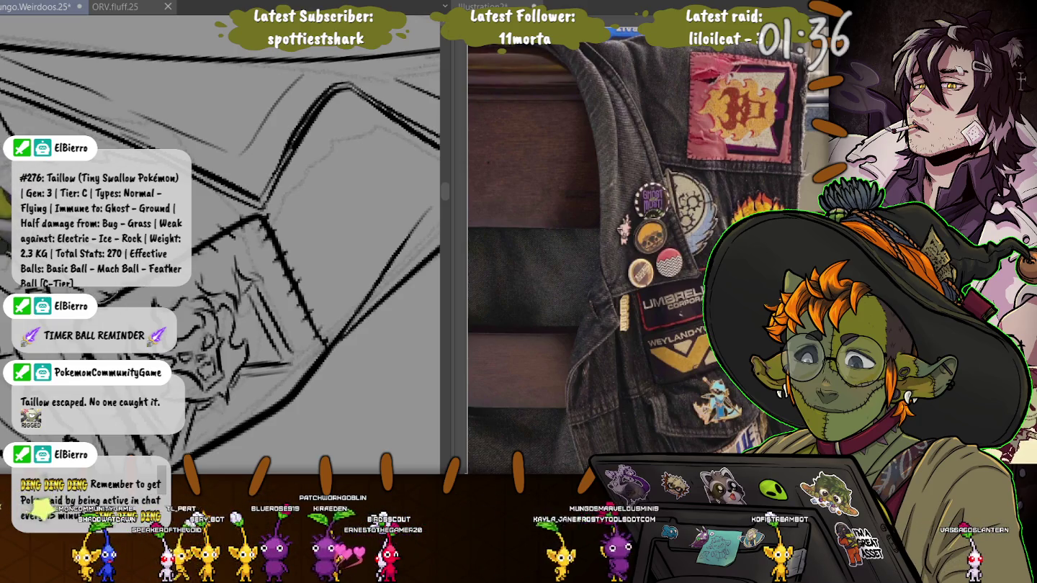
Fit the whole upright skeleton in view and save the illustration.
{"action": "scroll", "coordinate": [224, 237], "scroll_direction": "down", "scroll_amount": 3}
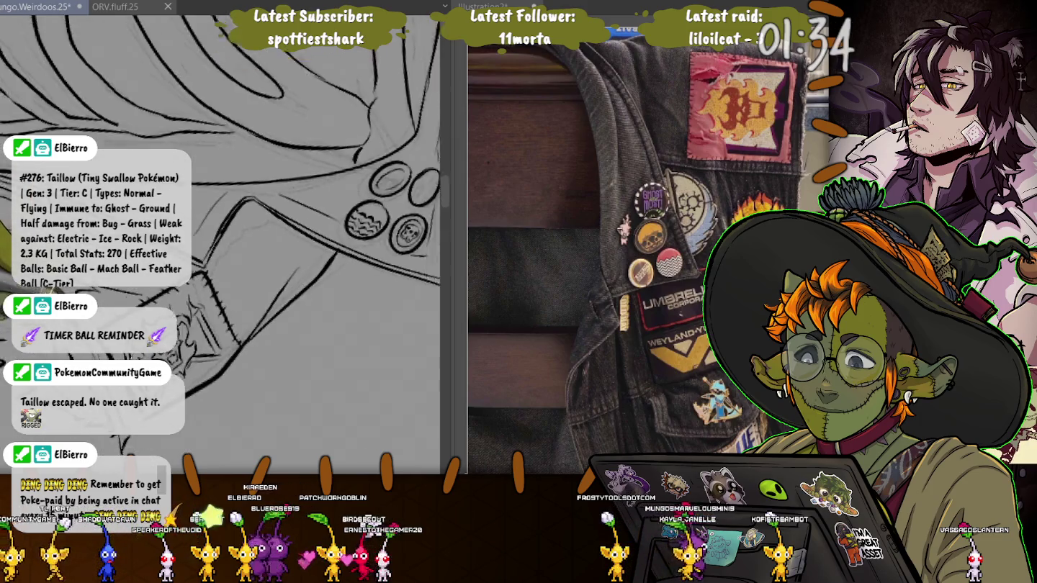
{"action": "key", "text": "ctrl+0"}
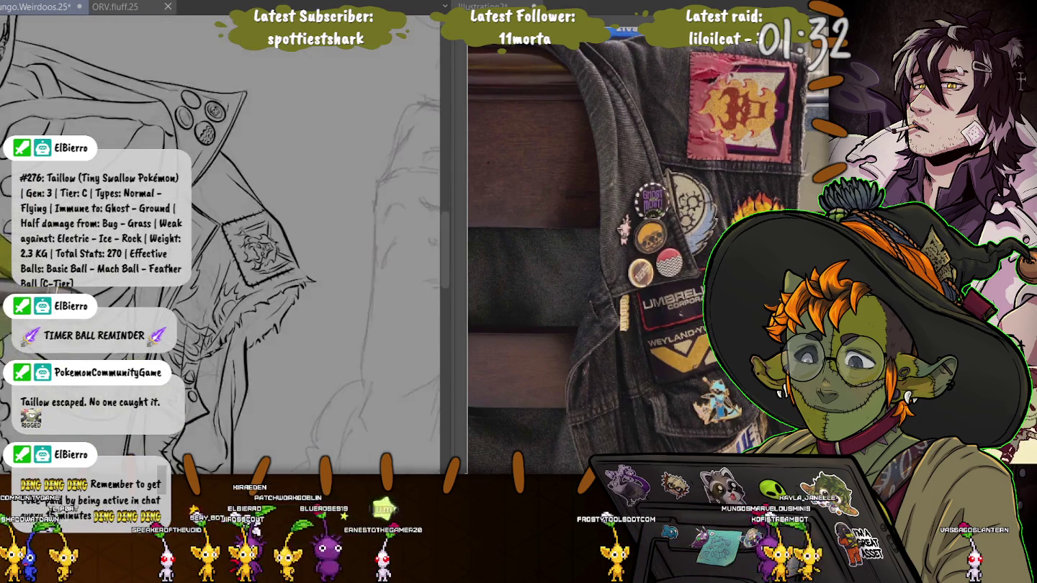
{"action": "scroll", "coordinate": [186, 300], "scroll_direction": "up", "scroll_amount": 5}
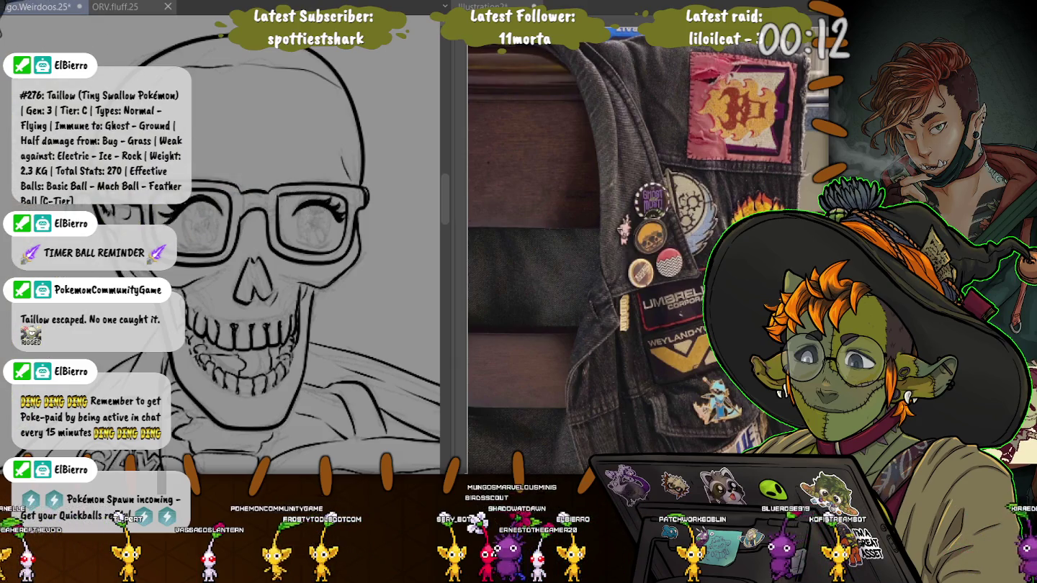
{"action": "key", "text": "ctrl+s"}
Hand-letter BRB beside the skull and save the canvas again.
{"action": "scroll", "coordinate": [237, 252], "scroll_direction": "up", "scroll_amount": 2}
{"action": "scroll", "coordinate": [238, 252], "scroll_direction": "up", "scroll_amount": 2}
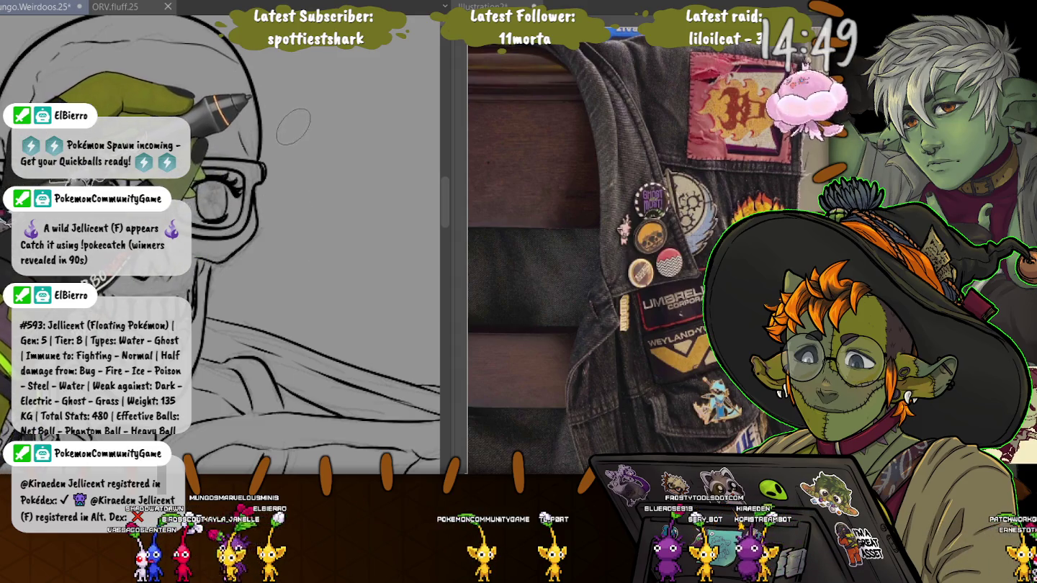
{"action": "left_click_drag", "start_coordinate": [315, 132], "coordinate": [314, 180]}
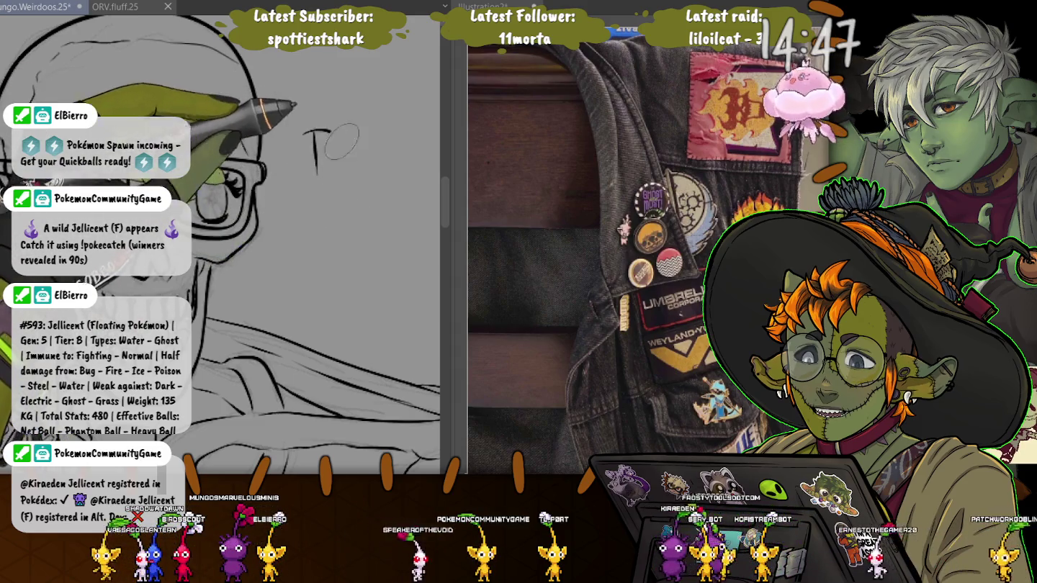
{"action": "left_click_drag", "start_coordinate": [314, 132], "coordinate": [314, 178]}
{"action": "mouse_move", "coordinate": [358, 121]}
{"action": "left_mouse_down"}
{"action": "mouse_move", "coordinate": [356, 177]}
{"action": "mouse_move", "coordinate": [386, 173]}
{"action": "mouse_move", "coordinate": [389, 151]}
{"action": "mouse_move", "coordinate": [391, 176]}
{"action": "left_mouse_up"}
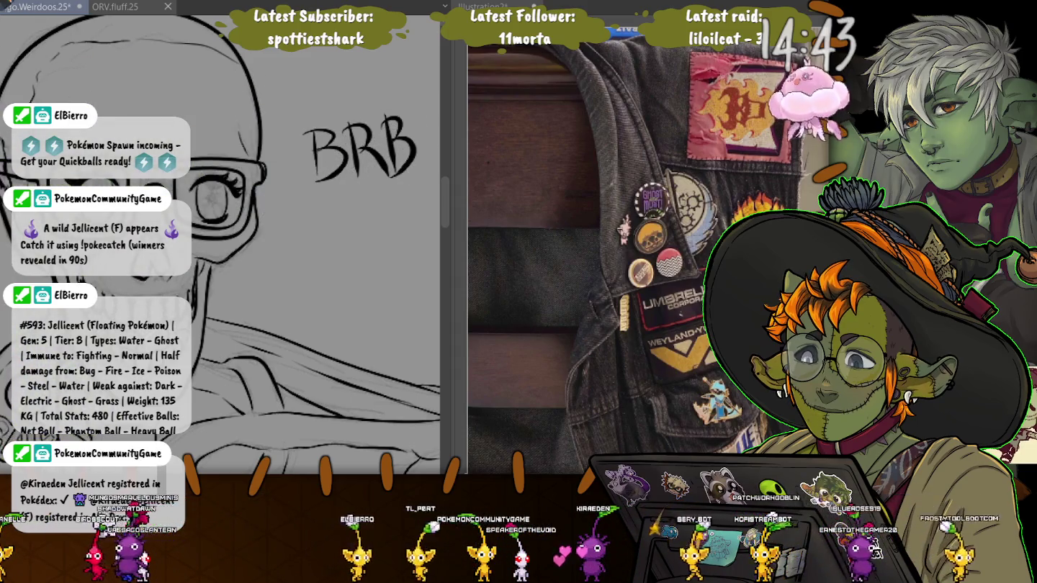
{"action": "key", "text": "ctrl+s"}
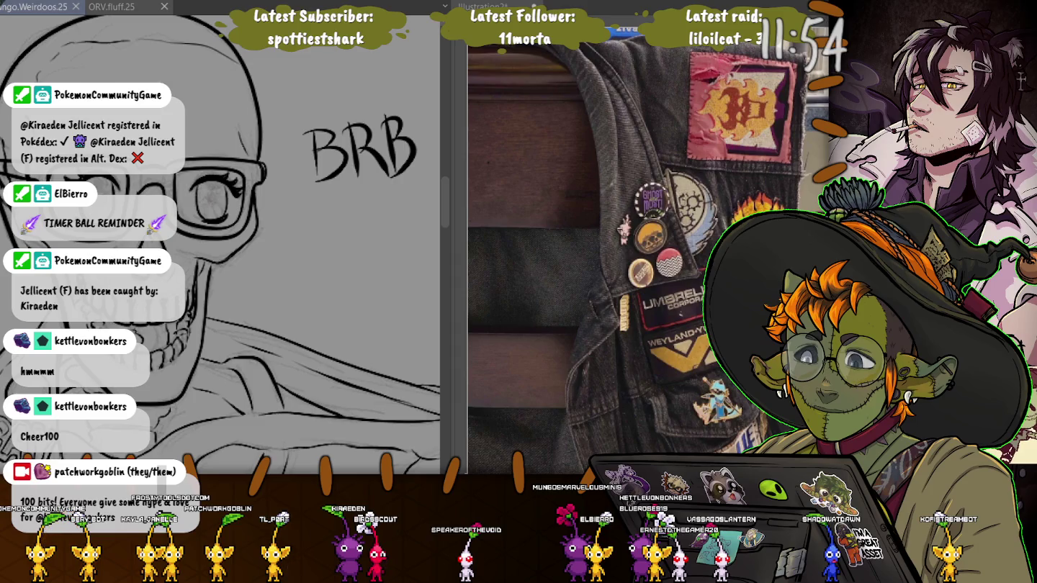
Erase the rest of the final B and zoom into the skull's eye and glasses.
{"action": "left_click_drag", "start_coordinate": [400, 147], "coordinate": [394, 173]}
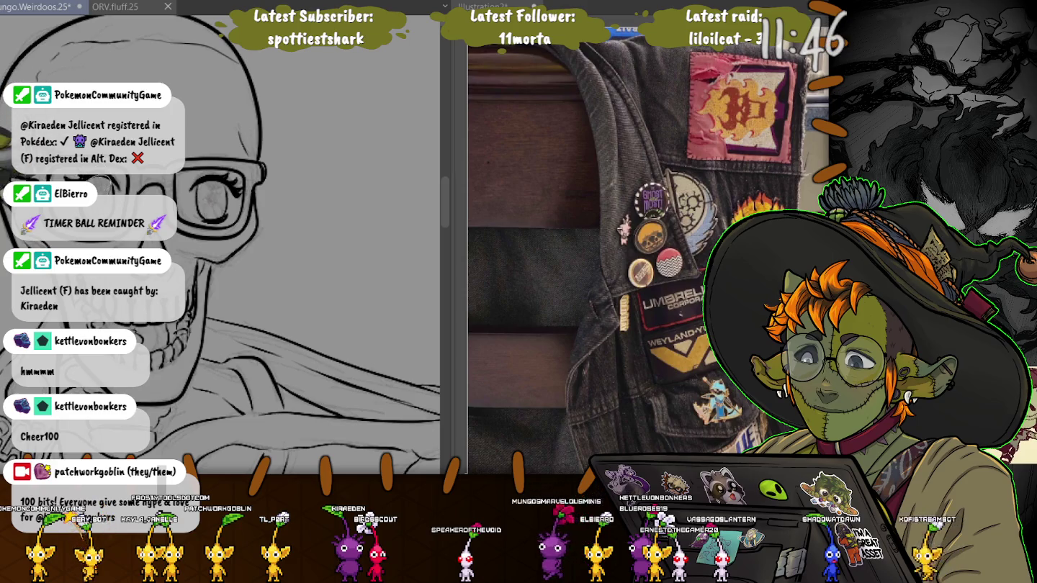
{"action": "scroll", "coordinate": [50, 172], "scroll_direction": "up", "scroll_amount": 1}
{"action": "scroll", "coordinate": [51, 171], "scroll_direction": "up", "scroll_amount": 1}
{"action": "scroll", "coordinate": [50, 172], "scroll_direction": "up", "scroll_amount": 1}
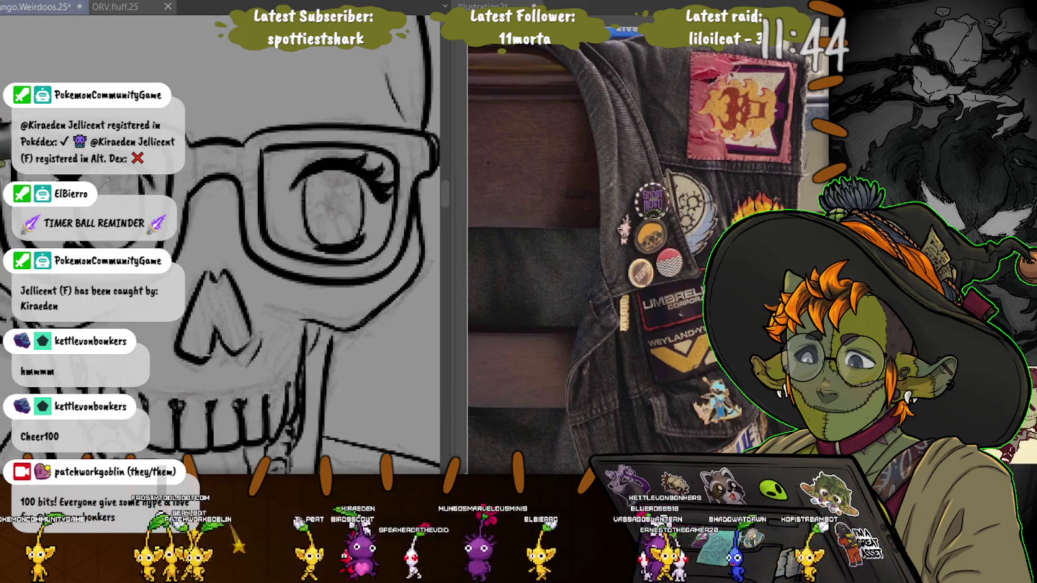